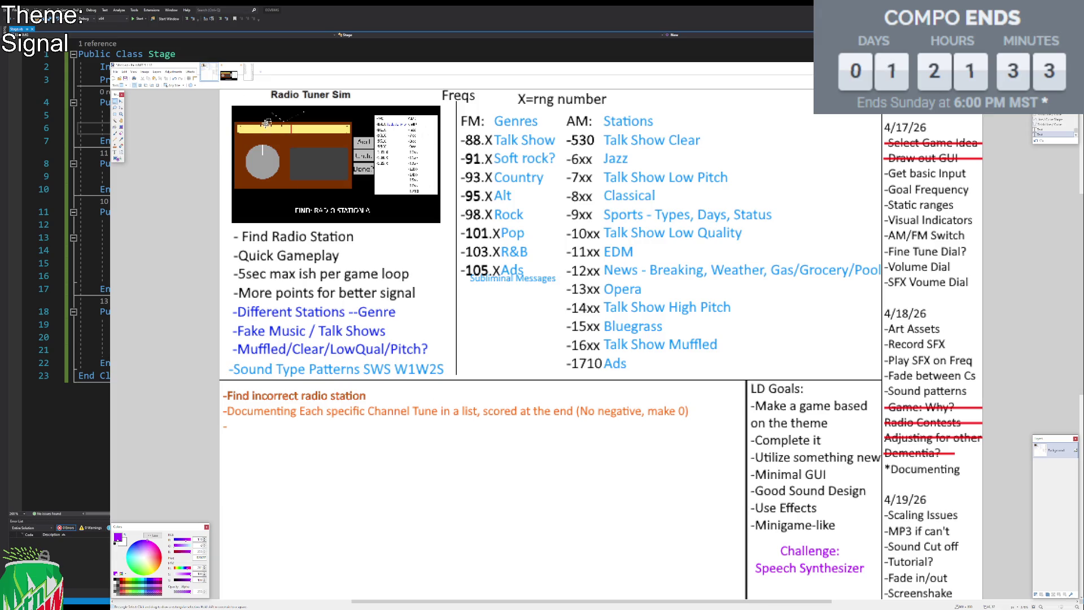
Glance at the radio mockup, then outline the design notes' gameplay block, FM/AM lists and to-do column.
{"action": "left_click", "coordinate": [226, 78]}
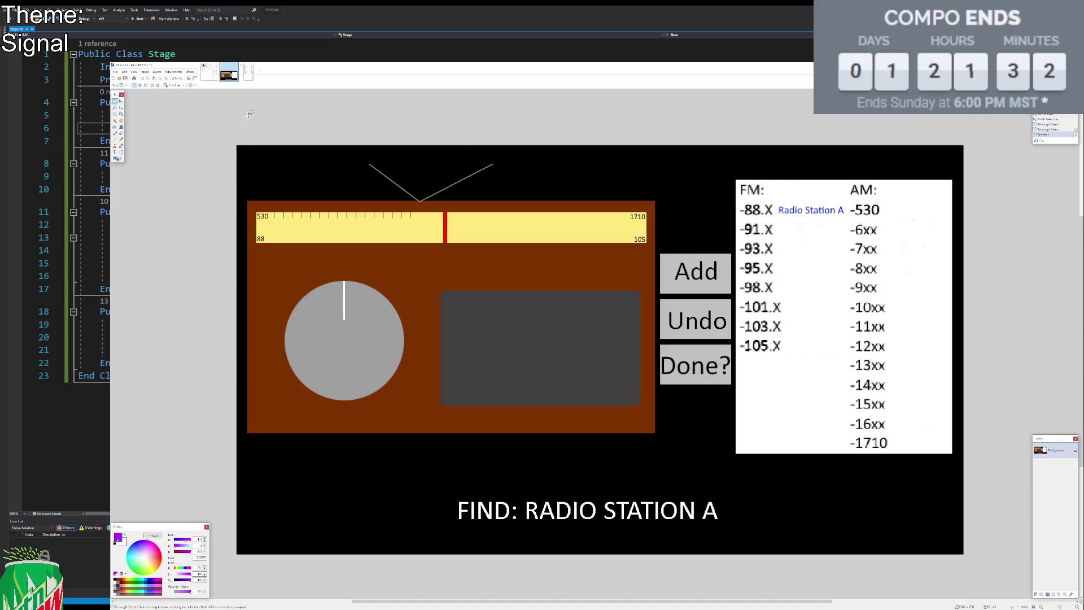
{"action": "left_click", "coordinate": [209, 73]}
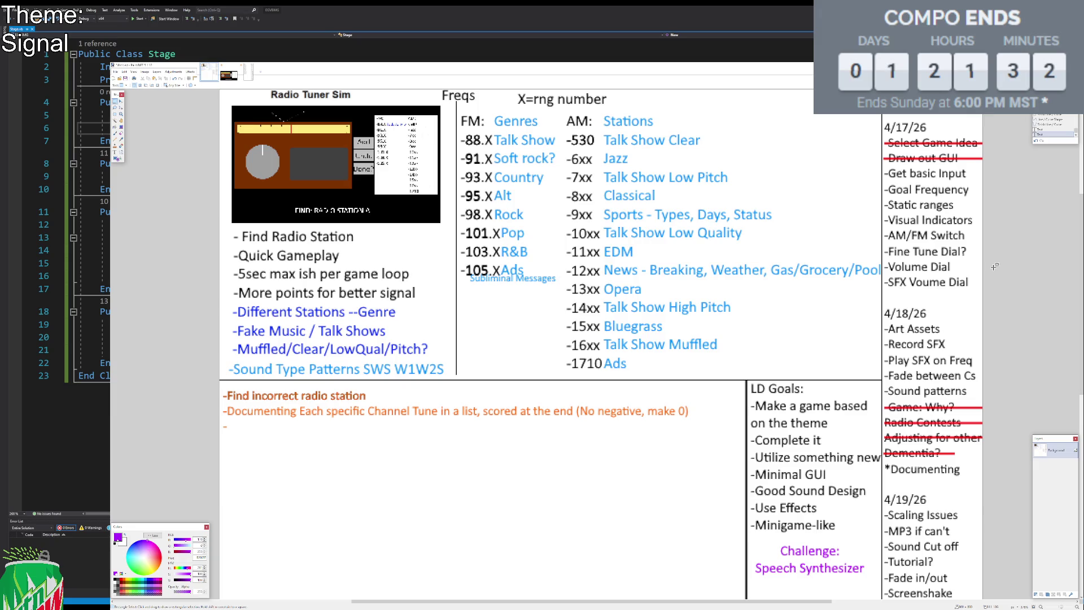
{"action": "left_click_drag", "start_coordinate": [221, 224], "coordinate": [448, 379]}
{"action": "mouse_move", "coordinate": [457, 104]}
{"action": "left_mouse_down"}
{"action": "mouse_move", "coordinate": [779, 340]}
{"action": "mouse_move", "coordinate": [882, 381]}
{"action": "left_mouse_up"}
{"action": "mouse_move", "coordinate": [882, 117]}
{"action": "left_mouse_down"}
{"action": "mouse_move", "coordinate": [994, 491]}
{"action": "mouse_move", "coordinate": [1000, 585]}
{"action": "left_mouse_up"}
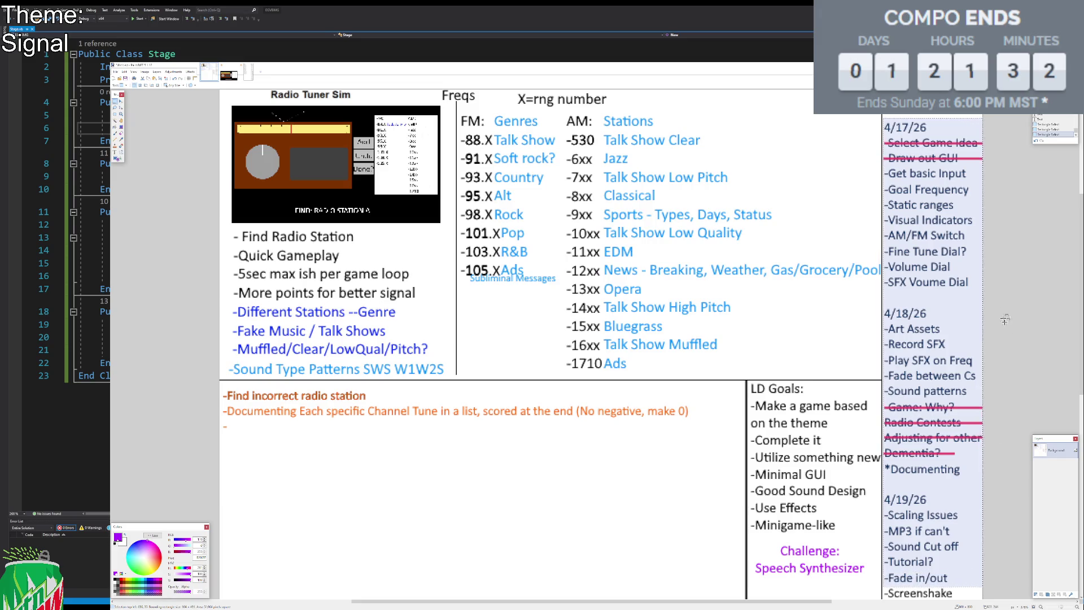
Outline the LD Goals box and orange incorrect-station notes, then return to the radio mockup.
{"action": "left_click", "coordinate": [986, 254]}
{"action": "mouse_move", "coordinate": [746, 381]}
{"action": "left_mouse_down"}
{"action": "mouse_move", "coordinate": [850, 548]}
{"action": "mouse_move", "coordinate": [884, 583]}
{"action": "left_mouse_up"}
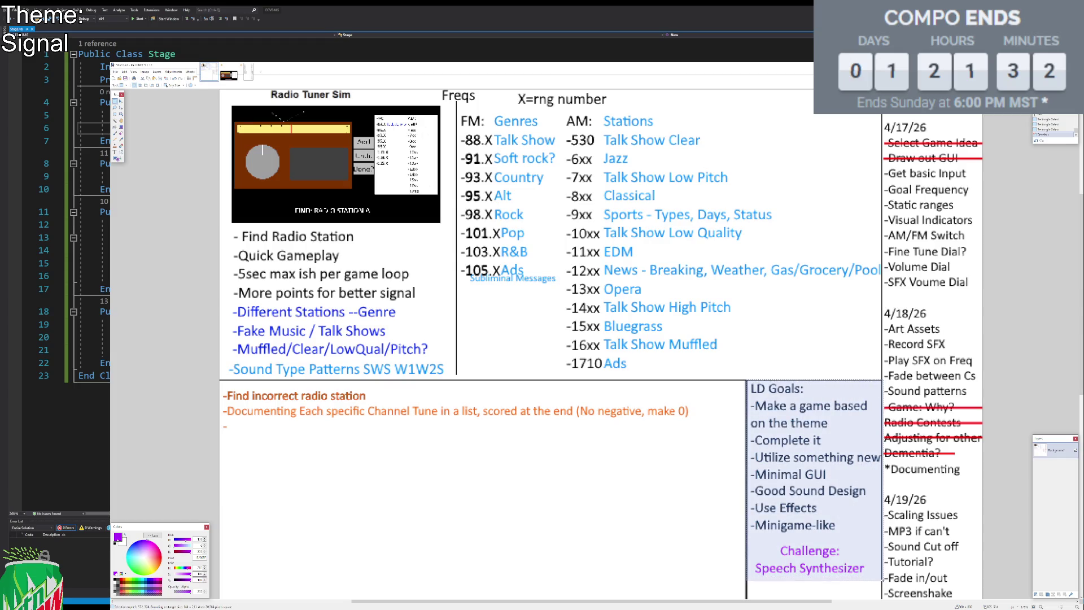
{"action": "left_click", "coordinate": [255, 410]}
{"action": "mouse_move", "coordinate": [219, 381]}
{"action": "left_mouse_down"}
{"action": "mouse_move", "coordinate": [626, 458]}
{"action": "mouse_move", "coordinate": [715, 460]}
{"action": "left_mouse_up"}
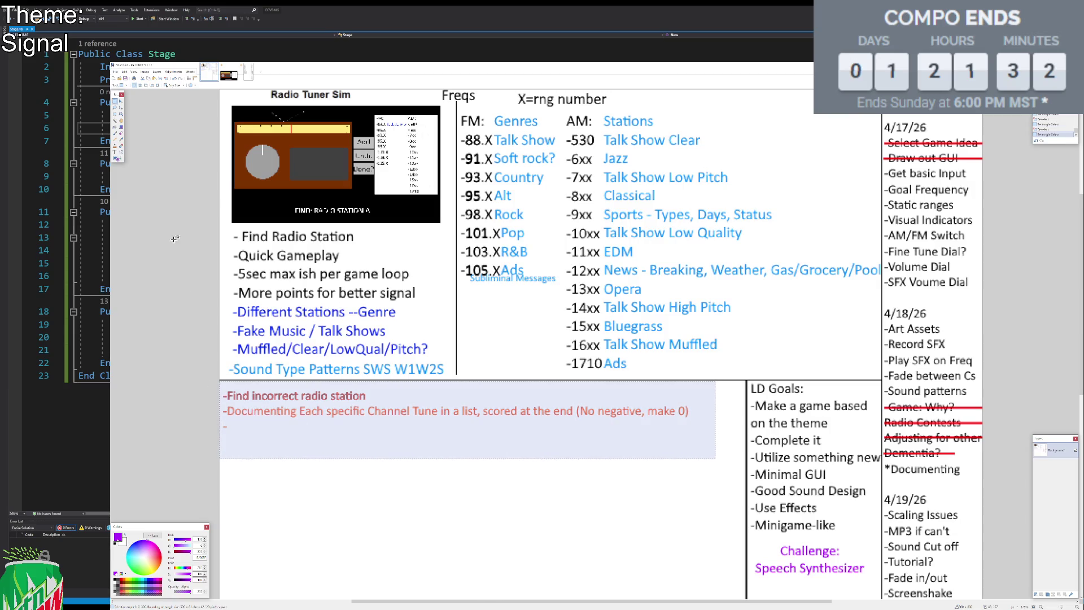
{"action": "left_click", "coordinate": [178, 199]}
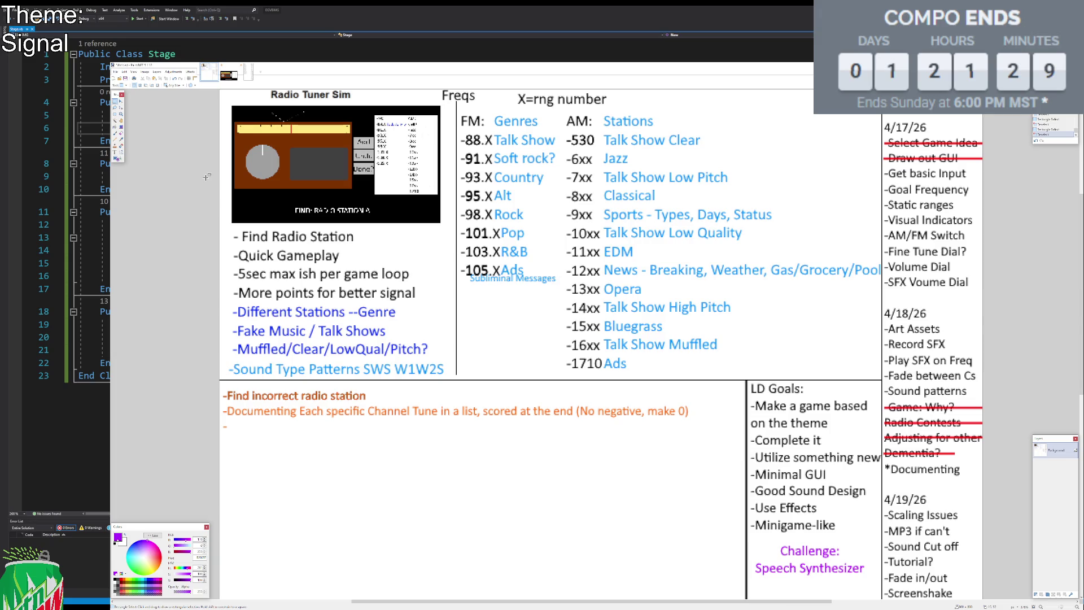
{"action": "left_click", "coordinate": [229, 73]}
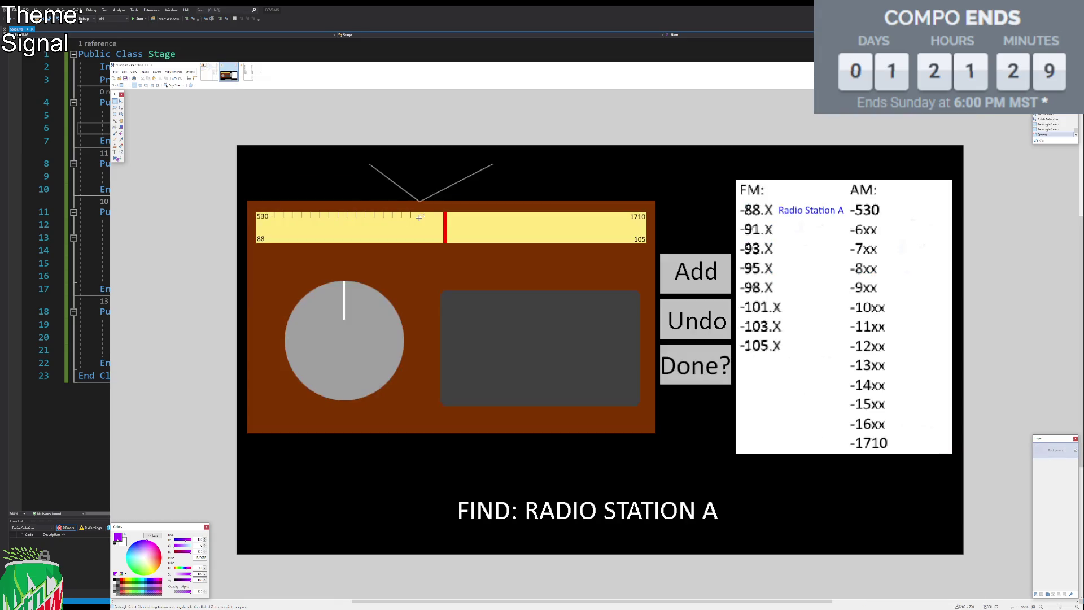
Magic-wand the big grey dial and shrink it into a smaller circle, undoing a misplaced move.
{"action": "left_click", "coordinate": [115, 121]}
{"action": "left_click", "coordinate": [341, 333]}
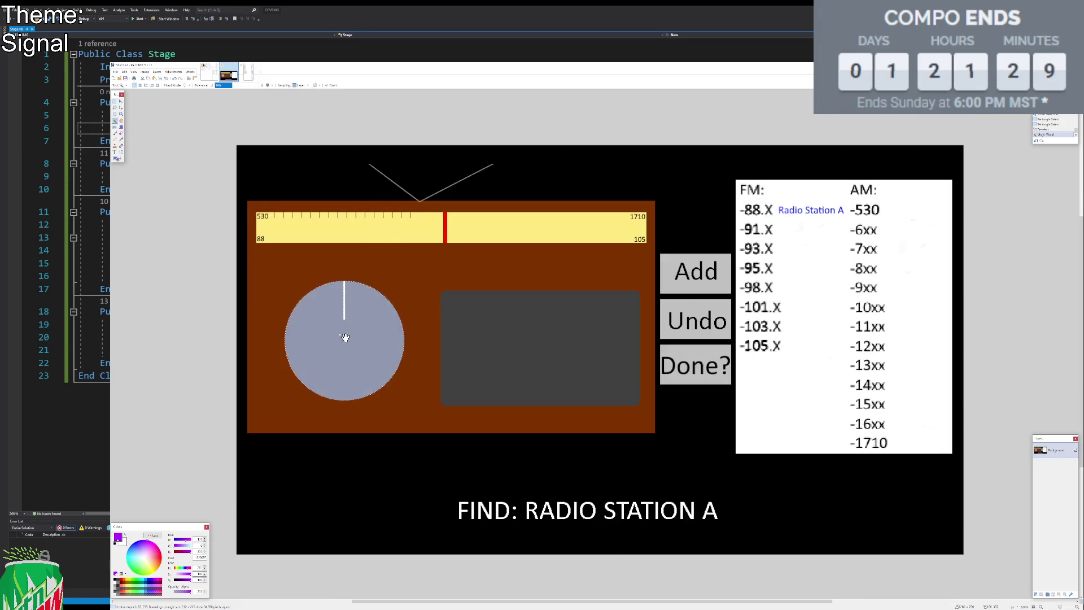
{"action": "scroll", "coordinate": [342, 330], "scroll_direction": "up", "scroll_amount": 3, "text": "ctrl"}
{"action": "key", "text": "m"}
{"action": "scroll", "coordinate": [410, 316], "scroll_direction": "down", "scroll_amount": 4, "text": "ctrl"}
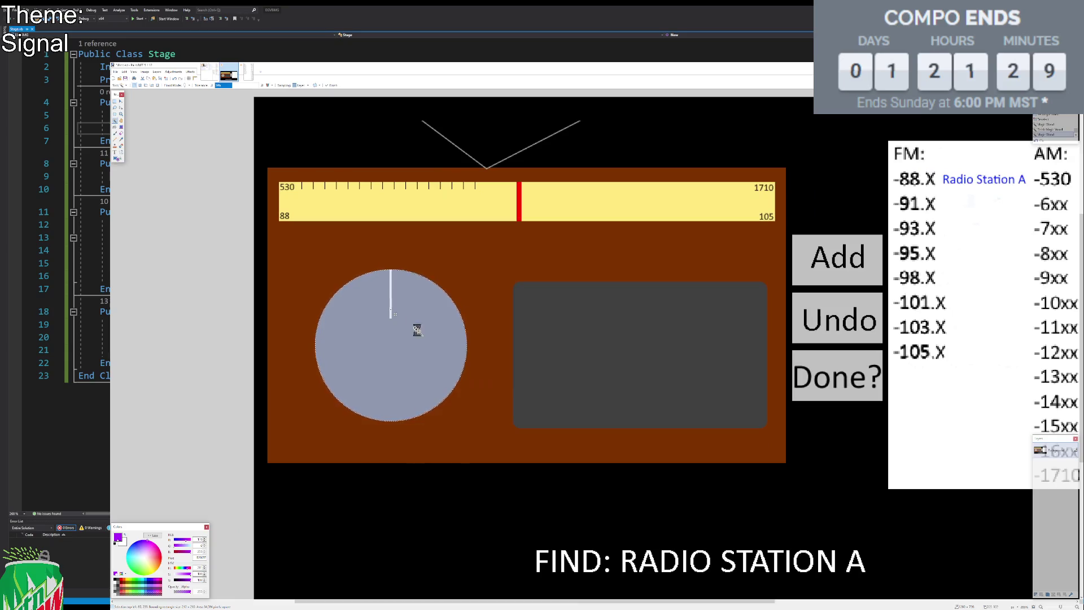
{"action": "mouse_move", "coordinate": [314, 271]}
{"action": "left_mouse_down"}
{"action": "mouse_move", "coordinate": [428, 394]}
{"action": "mouse_move", "coordinate": [391, 355]}
{"action": "left_mouse_up"}
{"action": "mouse_move", "coordinate": [442, 401]}
{"action": "left_mouse_down"}
{"action": "mouse_move", "coordinate": [466, 440]}
{"action": "mouse_move", "coordinate": [483, 435]}
{"action": "mouse_move", "coordinate": [329, 428]}
{"action": "mouse_move", "coordinate": [314, 438]}
{"action": "mouse_move", "coordinate": [482, 452]}
{"action": "mouse_move", "coordinate": [188, 351]}
{"action": "mouse_move", "coordinate": [177, 331]}
{"action": "left_mouse_up"}
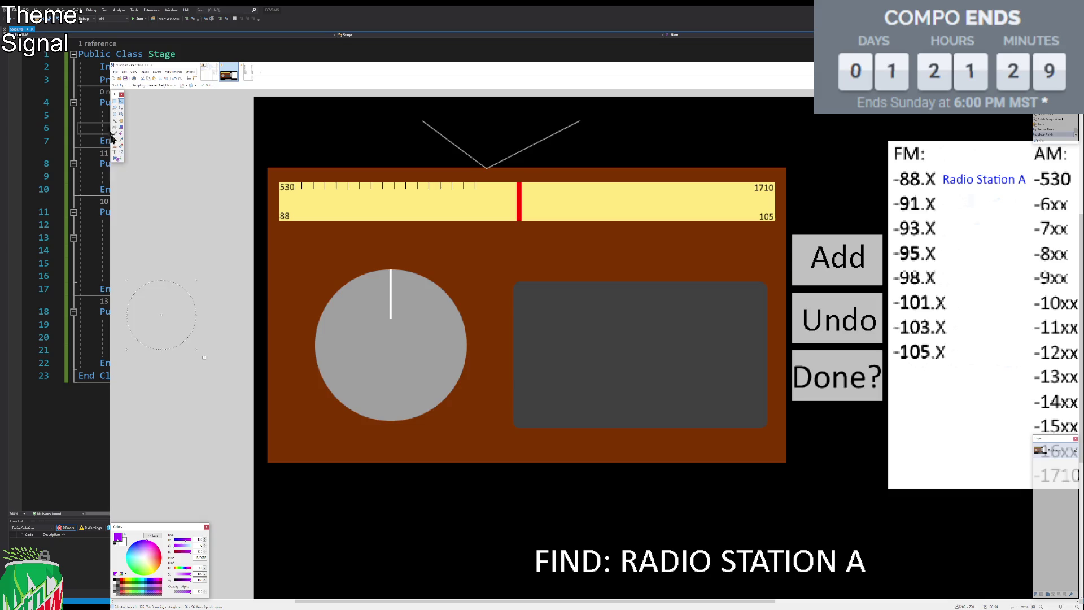
{"action": "key", "text": "ctrl+z"}
{"action": "key", "text": "ctrl+z"}
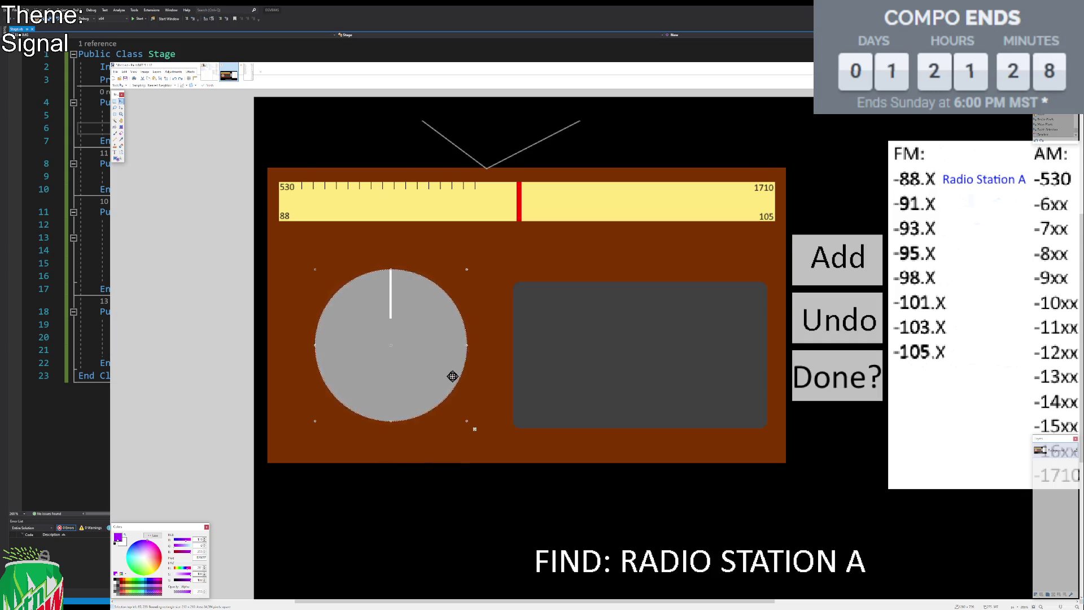
Shift the big dial left, place the small dial on the brown panel, and fill the gap brown.
{"action": "left_click_drag", "start_coordinate": [438, 367], "coordinate": [399, 369]}
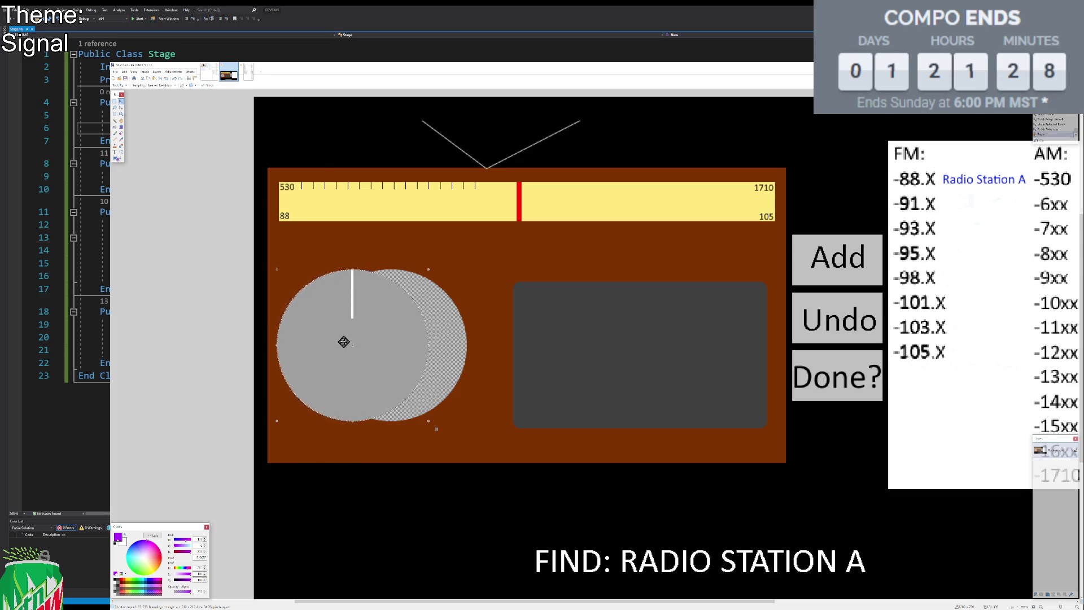
{"action": "key", "text": "ctrl+y"}
{"action": "mouse_move", "coordinate": [400, 395]}
{"action": "left_mouse_down"}
{"action": "mouse_move", "coordinate": [496, 411]}
{"action": "mouse_move", "coordinate": [475, 407]}
{"action": "left_mouse_up"}
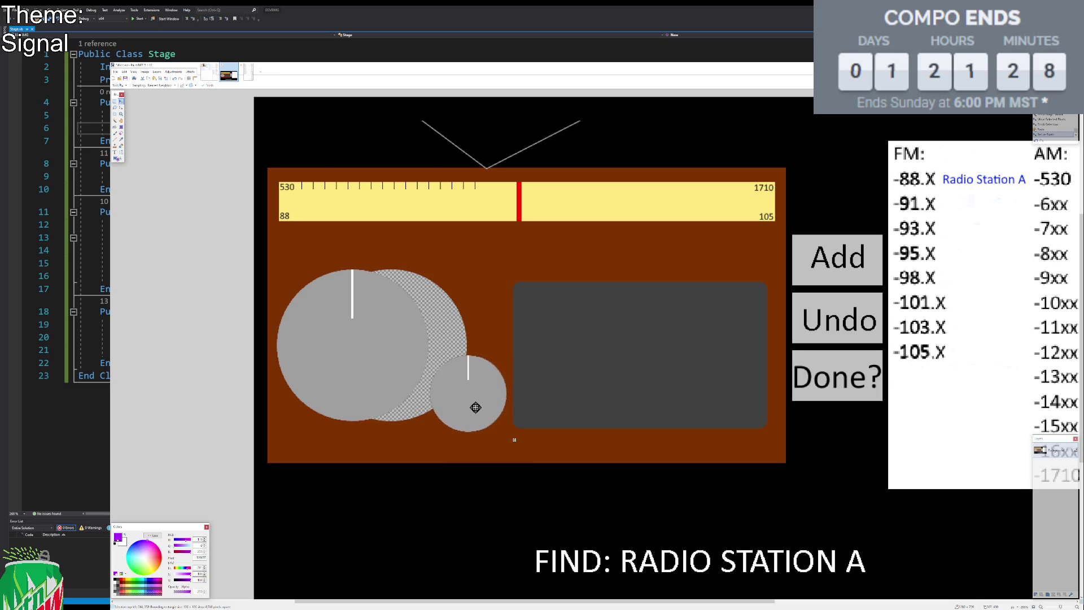
{"action": "key", "text": "s"}
{"action": "key", "text": "f"}
{"action": "left_click", "coordinate": [127, 587]}
{"action": "left_click", "coordinate": [441, 340]}
Try rectangle selections around the knobs and the Add/Undo/Done? buttons, then switch to the design notes.
{"action": "left_click", "coordinate": [115, 102]}
{"action": "left_click_drag", "start_coordinate": [596, 232], "coordinate": [568, 241]}
{"action": "scroll", "coordinate": [568, 241], "scroll_direction": "down", "scroll_amount": 3}
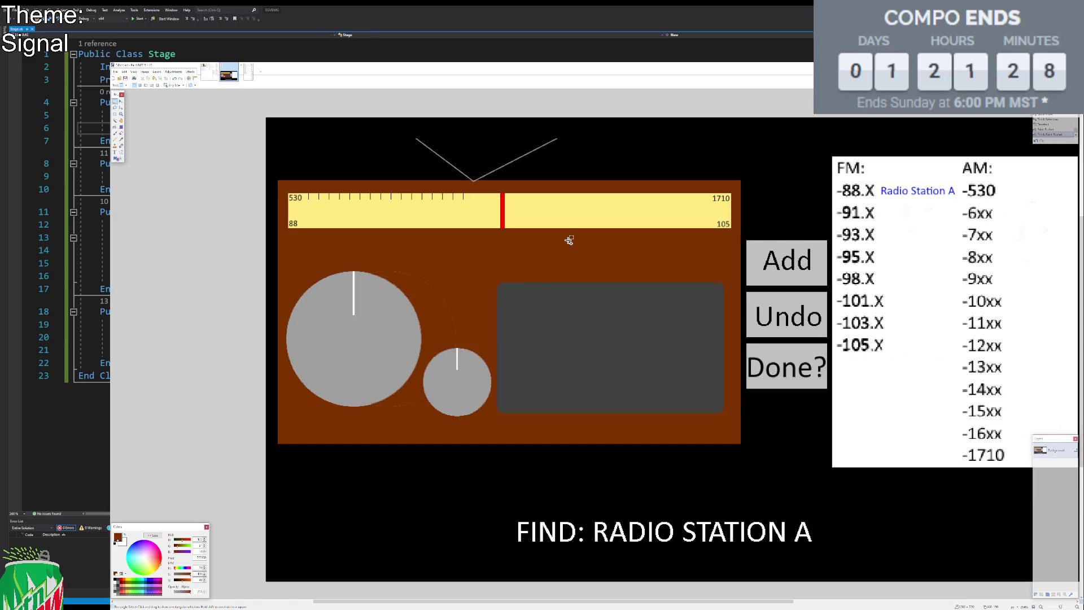
{"action": "scroll", "coordinate": [558, 262], "scroll_direction": "up", "scroll_amount": 2}
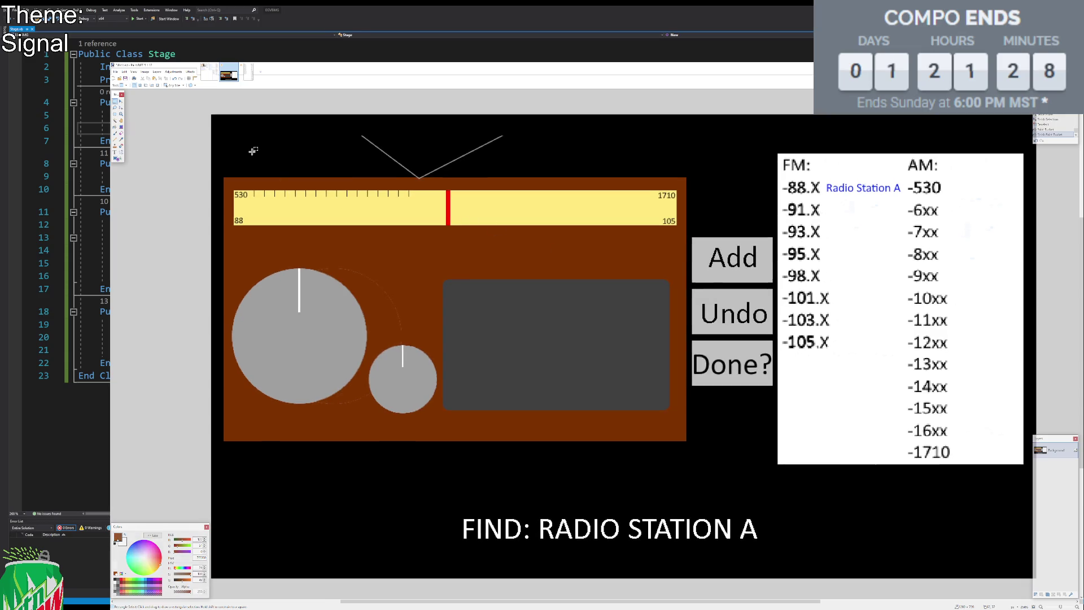
{"action": "left_click_drag", "start_coordinate": [322, 251], "coordinate": [363, 290]}
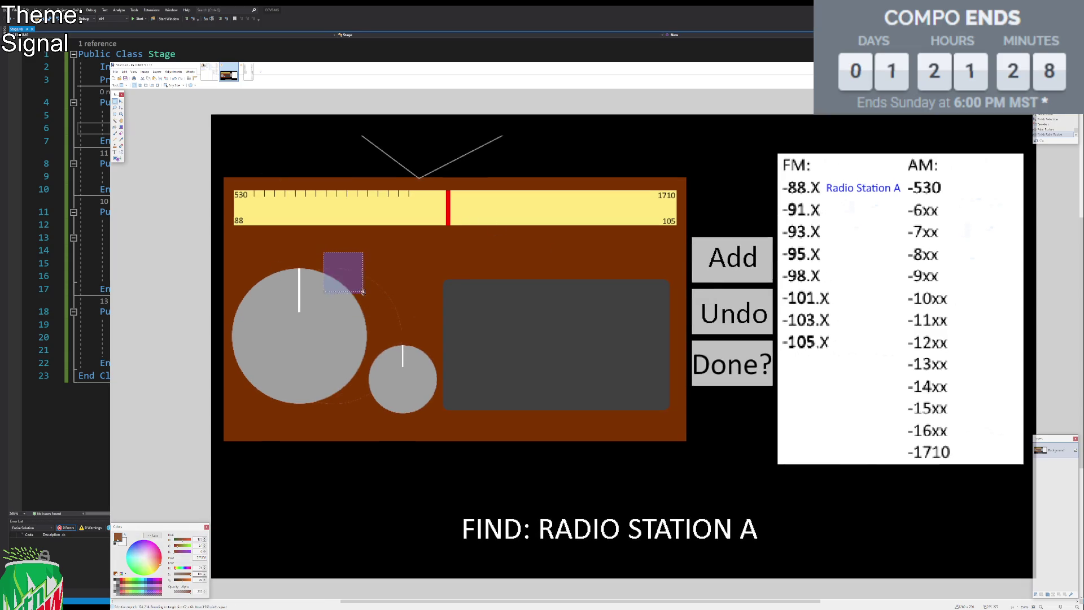
{"action": "mouse_move", "coordinate": [417, 337]}
{"action": "left_mouse_down"}
{"action": "mouse_move", "coordinate": [437, 345]}
{"action": "mouse_move", "coordinate": [424, 349]}
{"action": "mouse_move", "coordinate": [431, 363]}
{"action": "left_mouse_up"}
{"action": "left_click", "coordinate": [431, 363]}
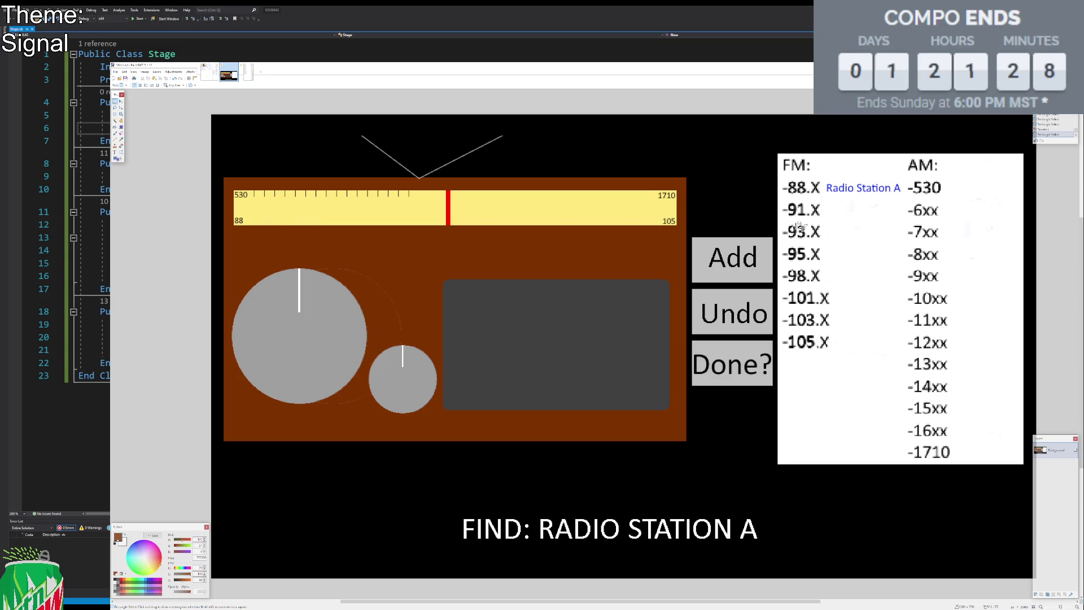
{"action": "left_click_drag", "start_coordinate": [688, 227], "coordinate": [778, 402]}
{"action": "left_click", "coordinate": [742, 365]}
{"action": "left_click", "coordinate": [210, 76]}
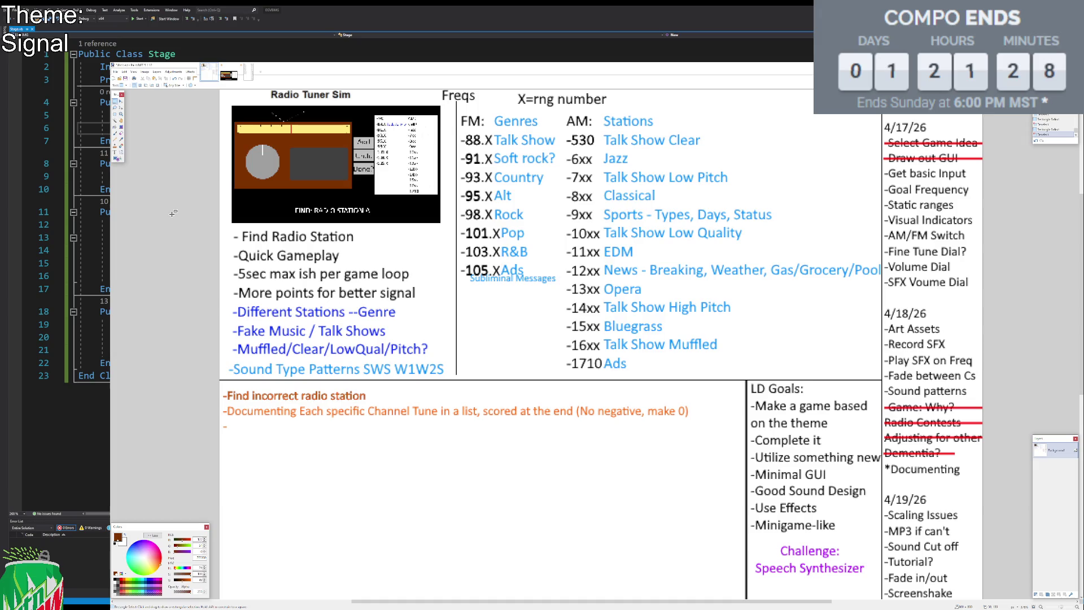
Type the orange note 'Dialmaxxing: Add more dials that change the response in non-intuitive ways'.
{"action": "left_click", "coordinate": [115, 152]}
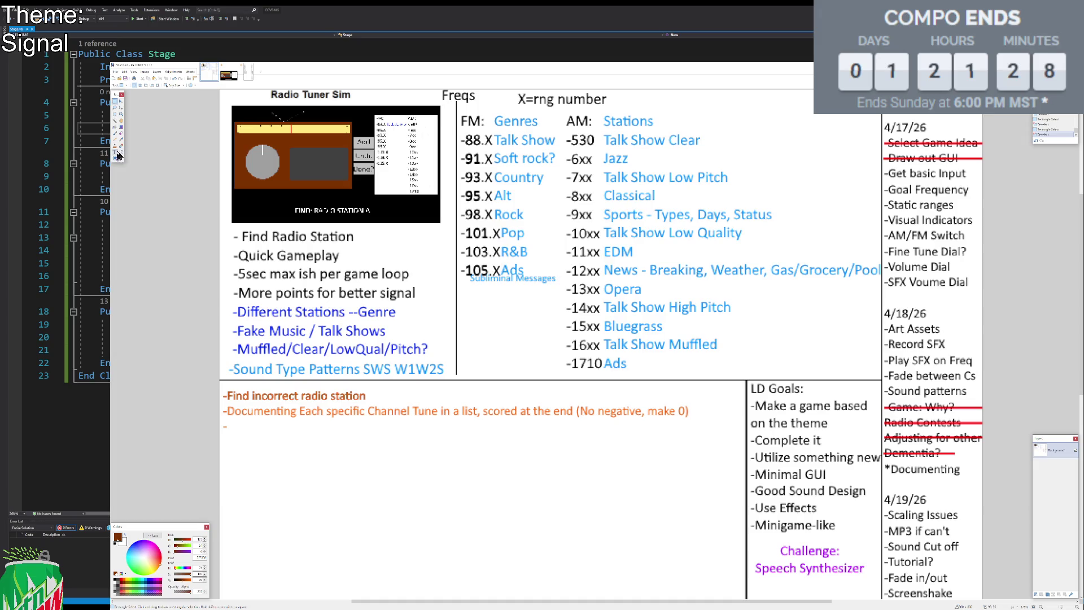
{"action": "left_click", "coordinate": [127, 583]}
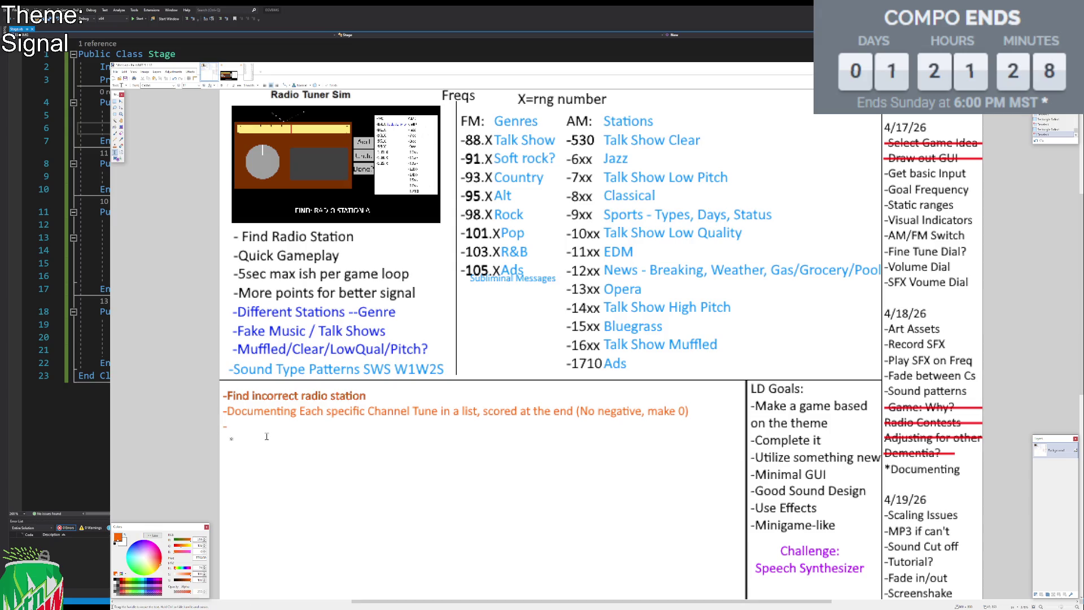
{"action": "type", "text": "almax"}
{"action": "type", "text": "xing"}
{"action": "key", "text": "BackSpace"}
{"action": "type", "text": ": Add more "}
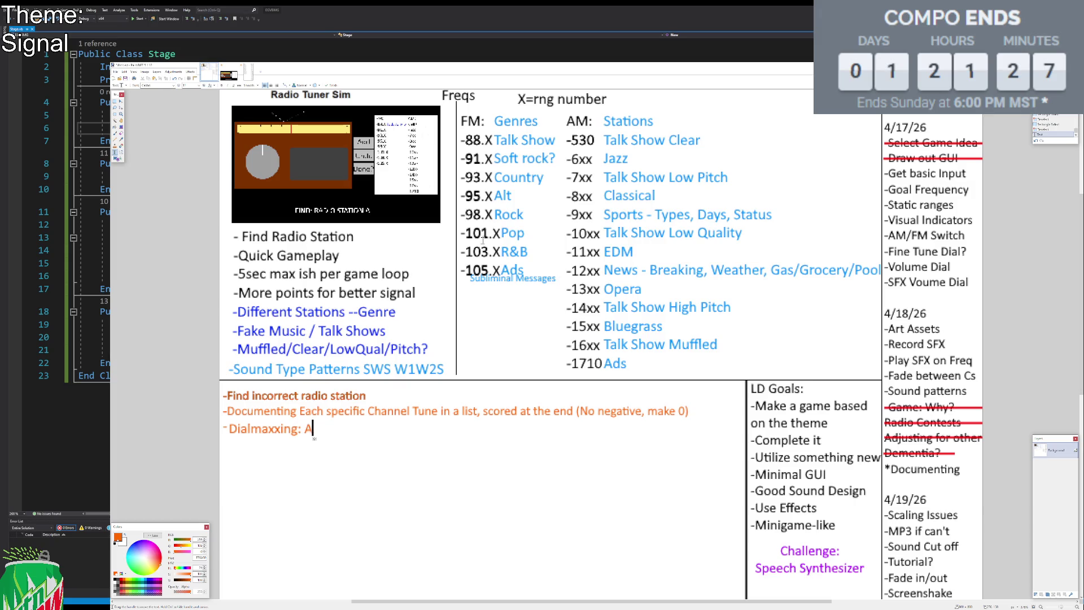
{"action": "type", "text": "dials "}
{"action": "type", "text": "that"}
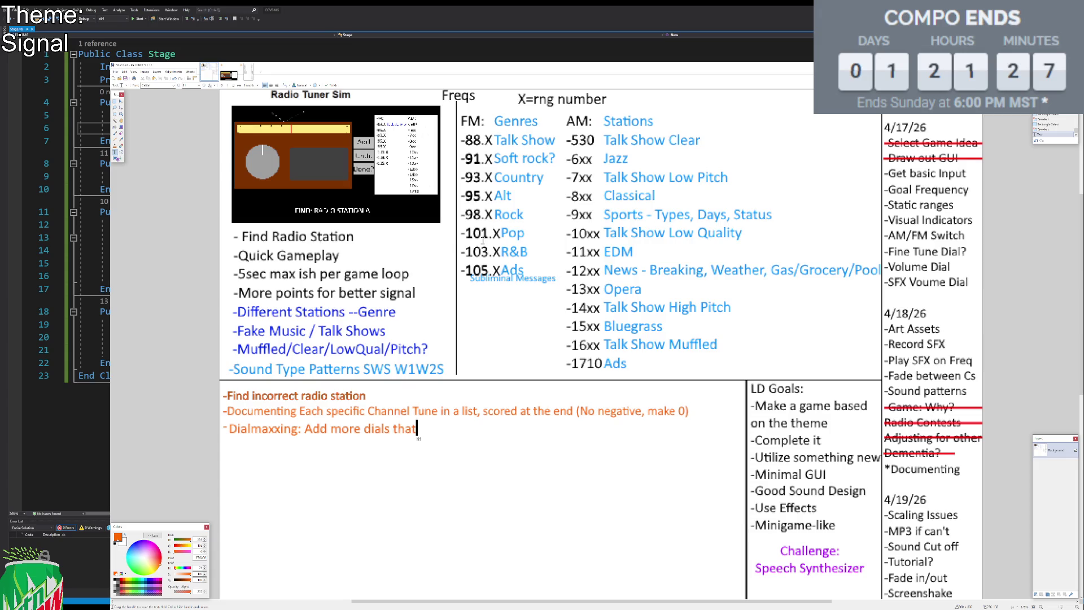
{"action": "key", "text": "BackSpace"}
{"action": "key", "text": "BackSpace"}
{"action": "key", "text": "BackSpace"}
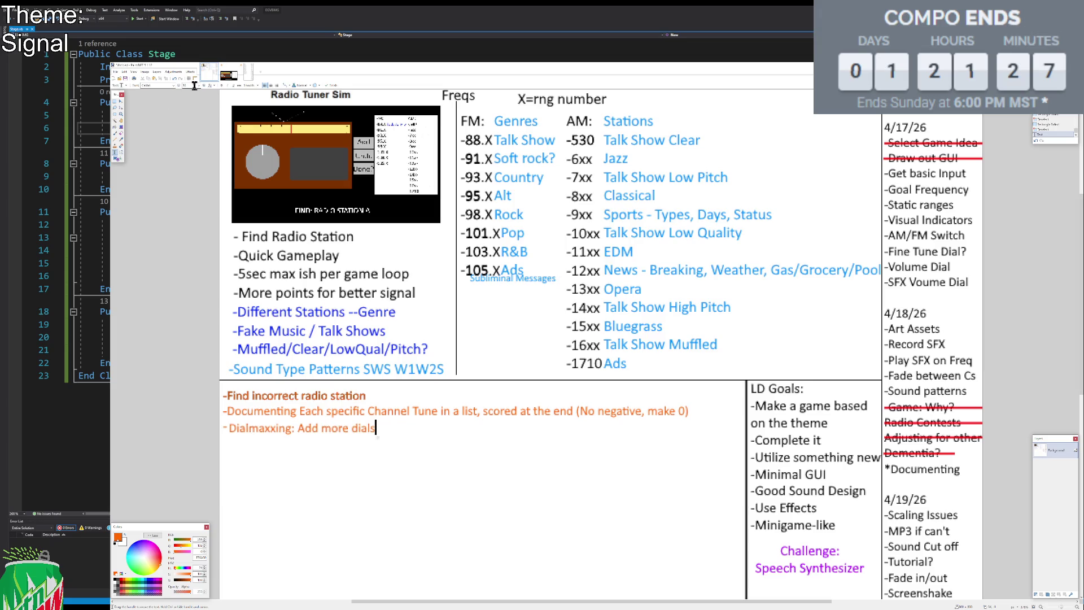
{"action": "left_click", "coordinate": [377, 438]}
{"action": "left_click_drag", "start_coordinate": [377, 437], "coordinate": [378, 438]}
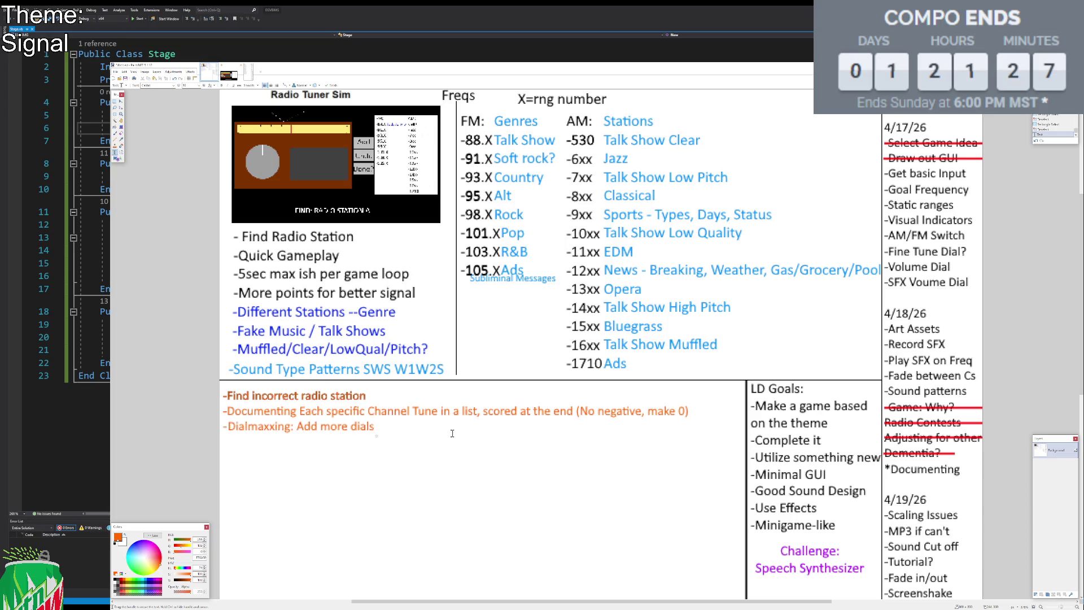
{"action": "type", "text": " that change"}
{"action": "type", "text": " the res"}
{"action": "type", "text": "ponse"}
{"action": "type", "text": " i"}
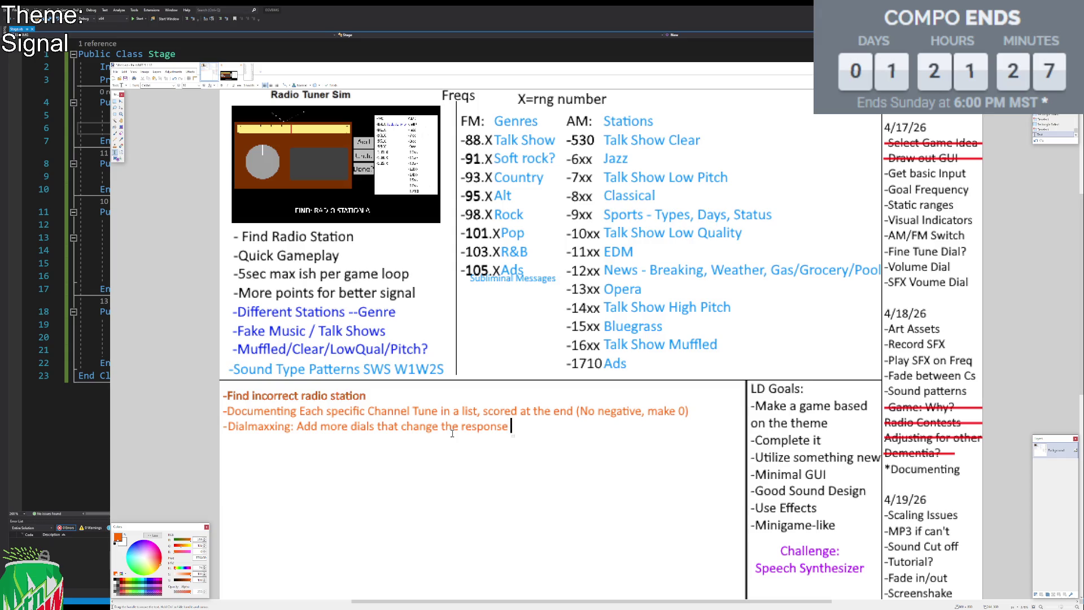
{"action": "type", "text": "n non-intu"}
{"action": "type", "text": "itive ways"}
{"action": "key", "text": "Return"}
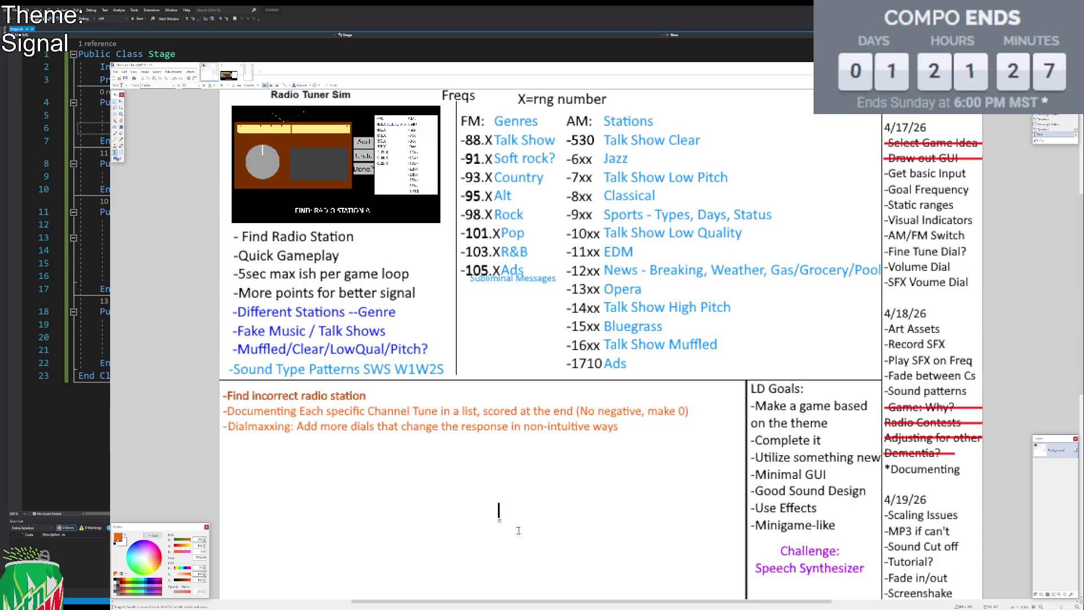
Leave the Text tool for Rectangle Select and return to the radio mockup image.
{"action": "left_click", "coordinate": [288, 475]}
{"action": "left_click", "coordinate": [115, 102]}
{"action": "left_click", "coordinate": [235, 77]}
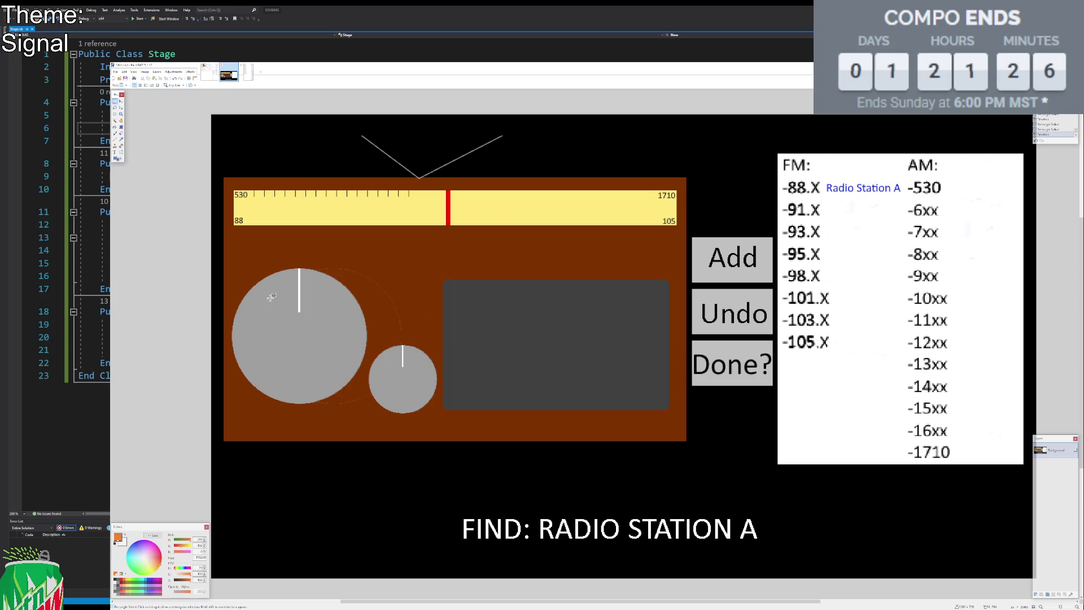
{"action": "mouse_move", "coordinate": [245, 198]}
{"action": "left_mouse_down"}
{"action": "mouse_move", "coordinate": [897, 192]}
{"action": "mouse_move", "coordinate": [762, 161]}
{"action": "mouse_move", "coordinate": [283, 271]}
{"action": "mouse_move", "coordinate": [322, 264]}
{"action": "left_mouse_up"}
{"action": "mouse_move", "coordinate": [350, 343]}
{"action": "left_mouse_down"}
{"action": "mouse_move", "coordinate": [446, 416]}
{"action": "mouse_move", "coordinate": [411, 341]}
{"action": "mouse_move", "coordinate": [399, 347]}
{"action": "left_mouse_up"}
{"action": "left_click_drag", "start_coordinate": [445, 201], "coordinate": [421, 211]}
{"action": "left_click", "coordinate": [473, 218]}
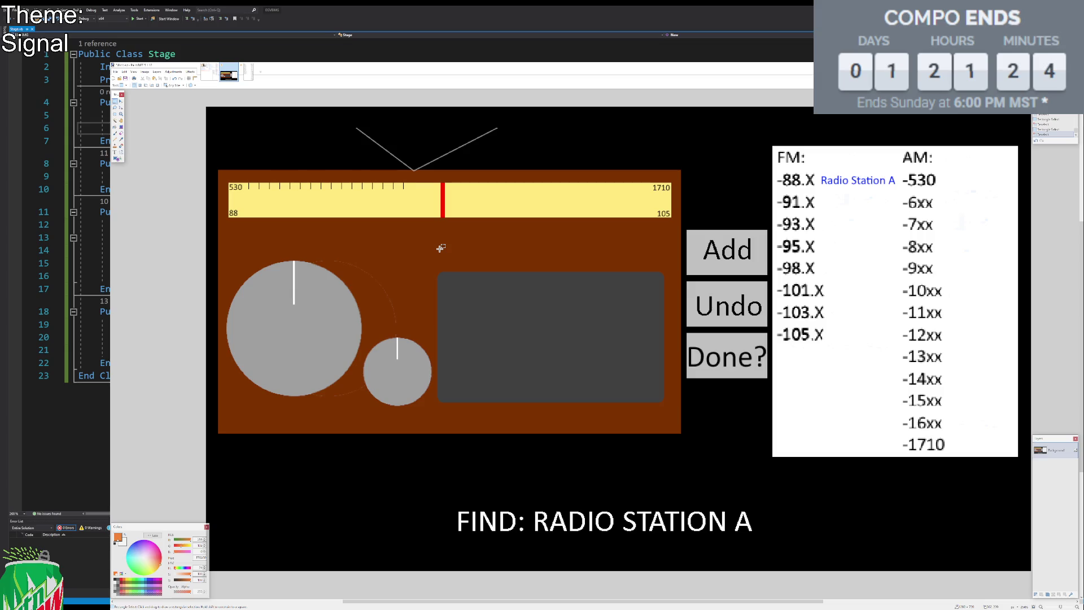
{"action": "left_click_drag", "start_coordinate": [519, 137], "coordinate": [519, 145]}
{"action": "left_click", "coordinate": [209, 72]}
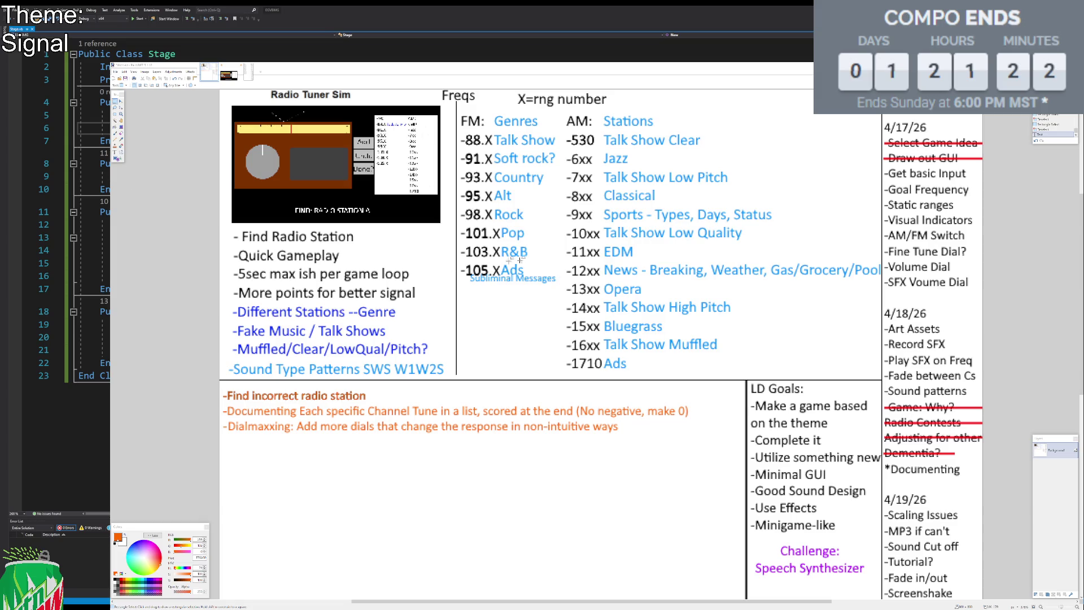
Focus the planning notes window, then switch to the radio game mockup image.
{"action": "left_click", "coordinate": [196, 239]}
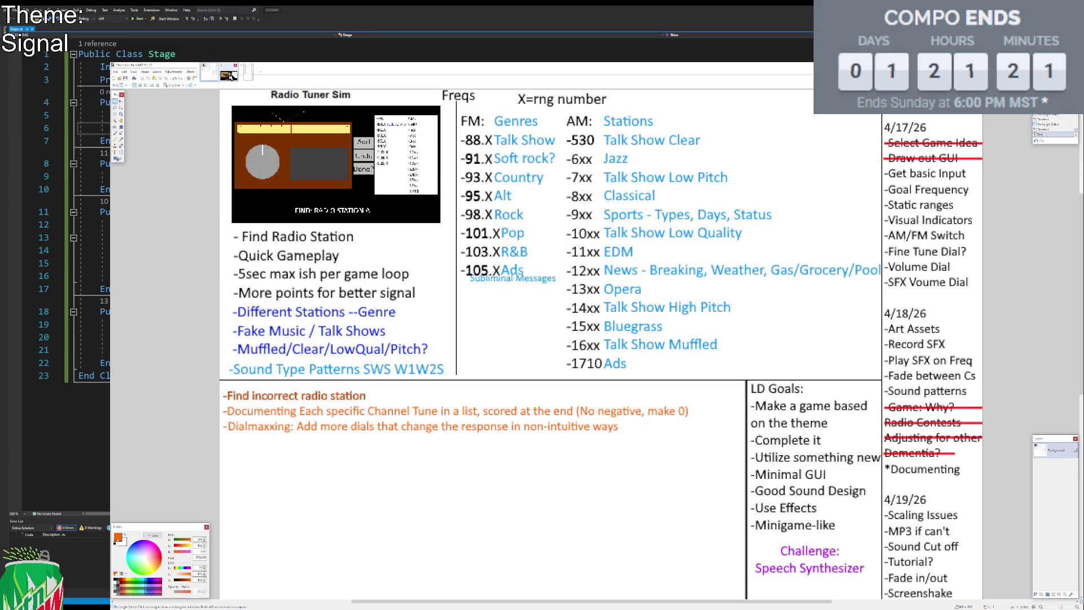
{"action": "left_click", "coordinate": [229, 74]}
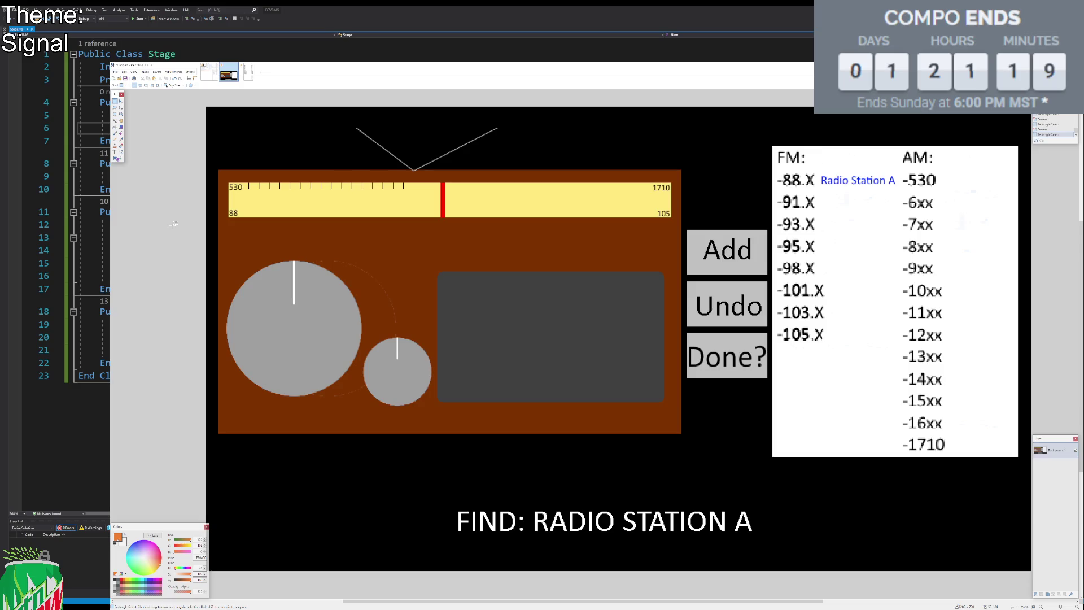
Sample the radio body's brown and fill the dark grey rectangle with it.
{"action": "left_click", "coordinate": [123, 139]}
{"action": "left_click", "coordinate": [374, 257]}
{"action": "left_click", "coordinate": [115, 128]}
{"action": "left_click", "coordinate": [491, 294]}
Select the small grey knob and duplicate it to the right to form a row of four.
{"action": "left_click", "coordinate": [115, 102]}
{"action": "left_click", "coordinate": [115, 120]}
{"action": "left_click", "coordinate": [388, 365]}
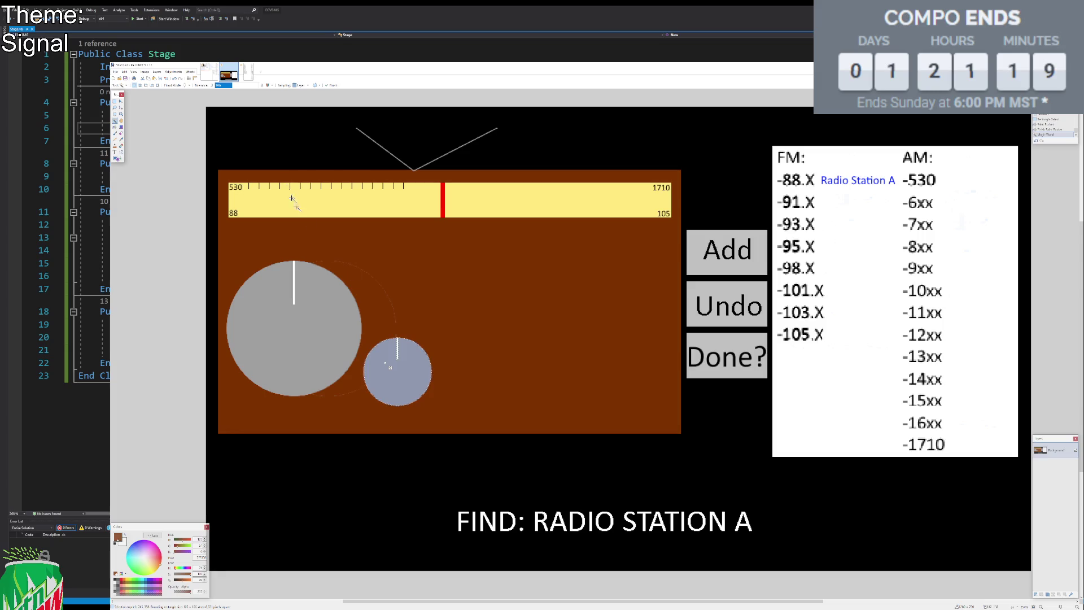
{"action": "left_click", "coordinate": [243, 85]}
{"action": "key", "text": "ctrl+d"}
{"action": "key", "text": "m"}
{"action": "left_click_drag", "start_coordinate": [487, 369], "coordinate": [561, 372]}
{"action": "left_click_drag", "start_coordinate": [404, 368], "coordinate": [635, 391]}
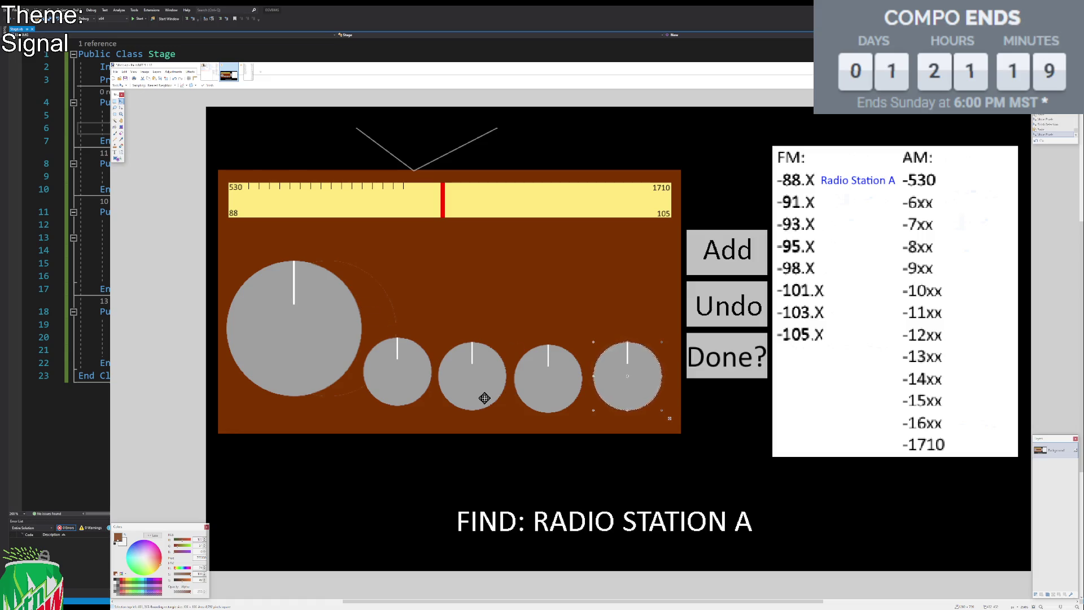
Select all four small knobs and copy them into a second row above, then deselect.
{"action": "key", "text": "s"}
{"action": "key", "text": "s"}
{"action": "key", "text": "s"}
{"action": "left_click", "coordinate": [560, 385], "text": "ctrl"}
{"action": "left_click", "coordinate": [488, 377], "text": "ctrl"}
{"action": "left_click", "coordinate": [411, 367], "text": "ctrl"}
{"action": "key", "text": "m"}
{"action": "left_click_drag", "start_coordinate": [546, 400], "coordinate": [547, 315]}
{"action": "key", "text": "s"}
{"action": "left_click", "coordinate": [547, 316]}
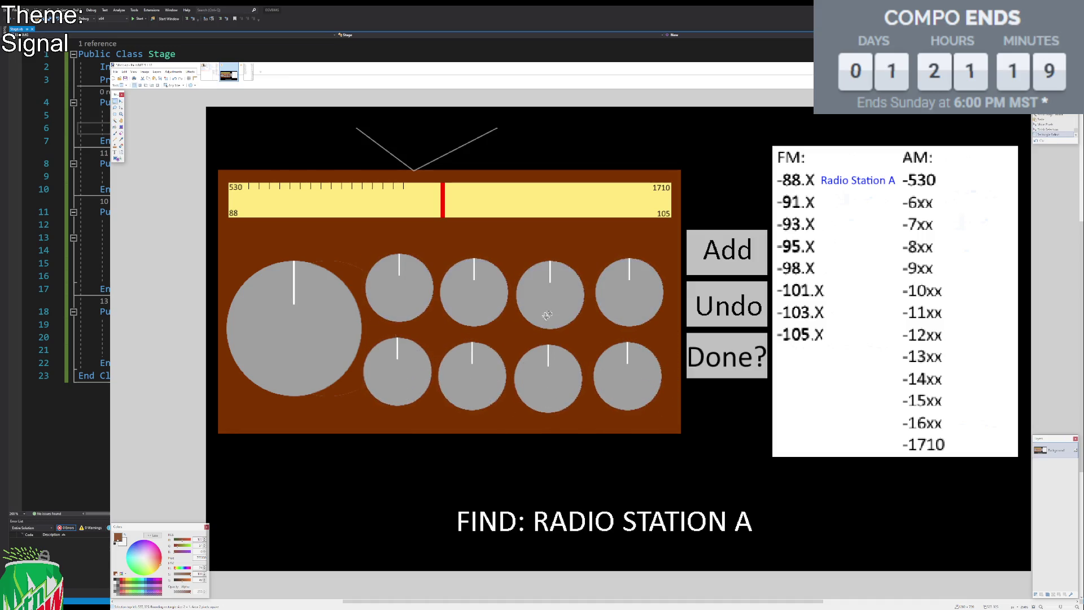
{"action": "left_click", "coordinate": [177, 148]}
{"action": "left_click", "coordinate": [210, 72]}
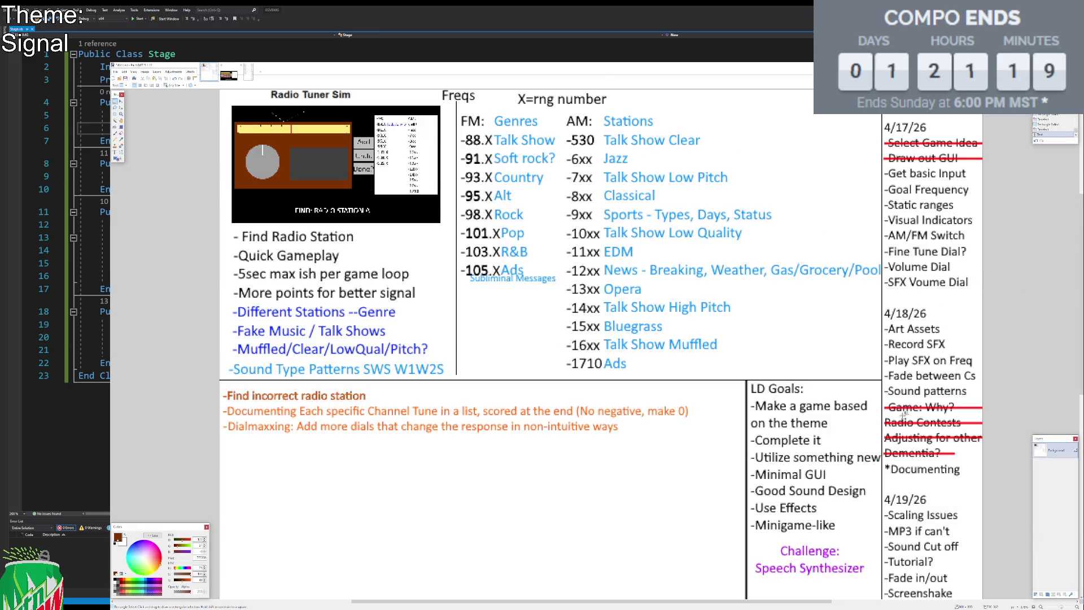
{"action": "left_click_drag", "start_coordinate": [882, 398], "coordinate": [1002, 474]}
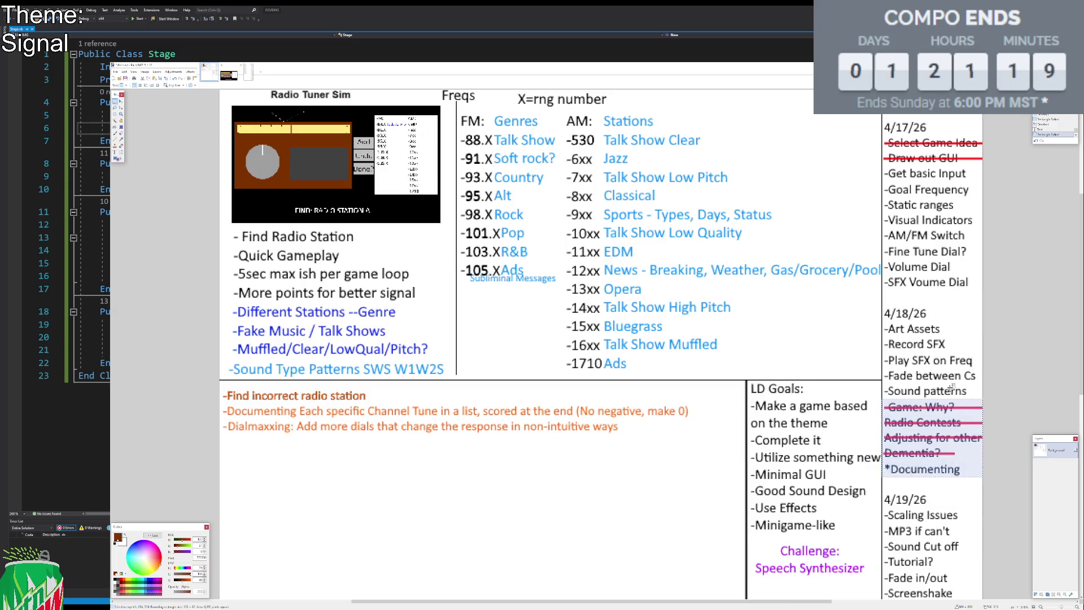
{"action": "left_click", "coordinate": [1011, 209]}
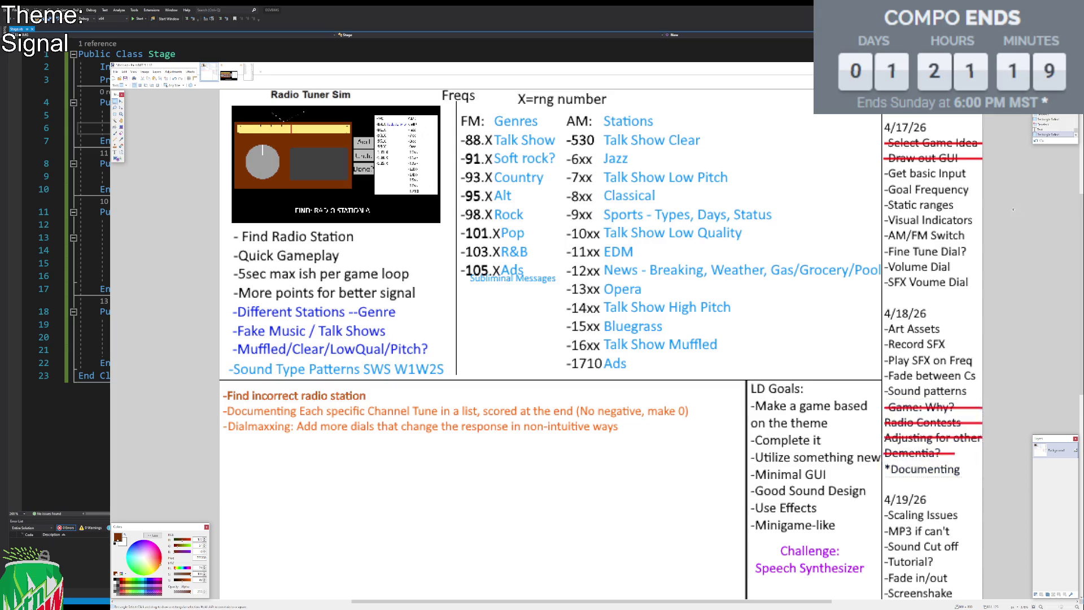
{"action": "left_click_drag", "start_coordinate": [882, 167], "coordinate": [1022, 286]}
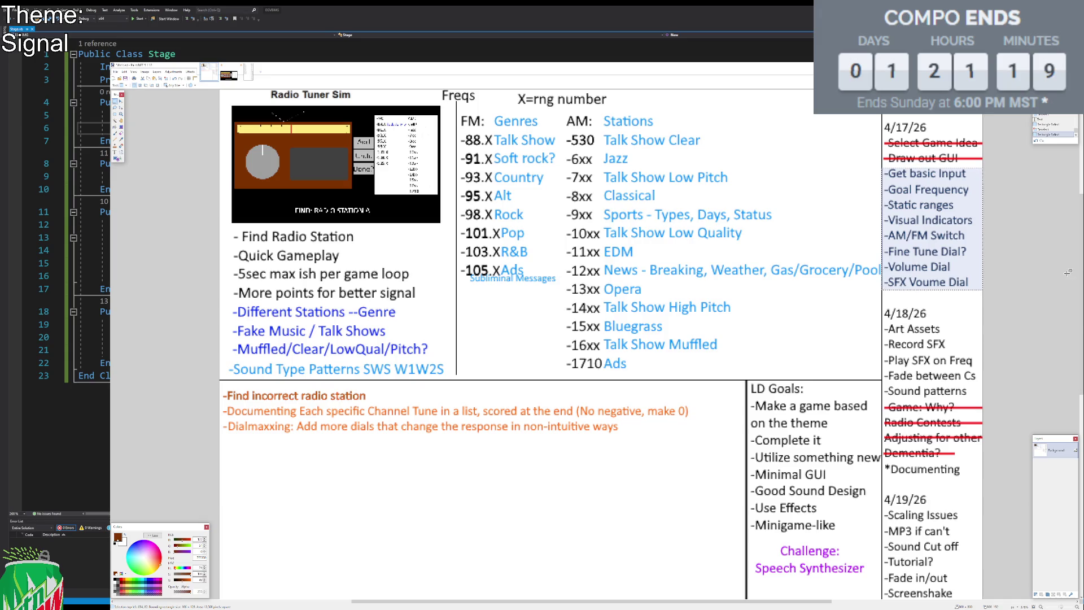
{"action": "left_click", "coordinate": [1048, 250]}
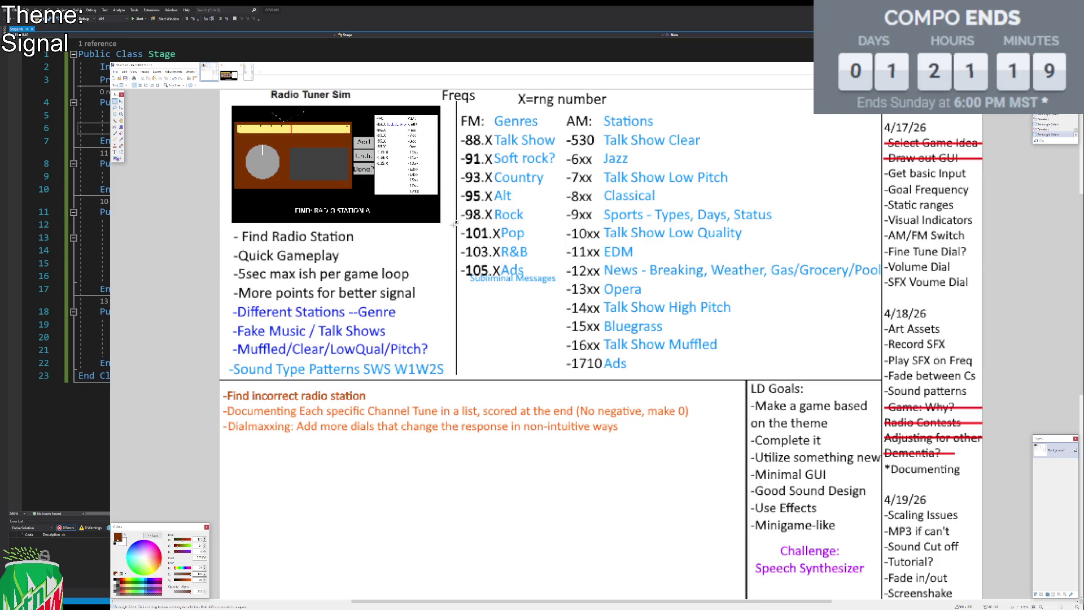
{"action": "left_click", "coordinate": [228, 74]}
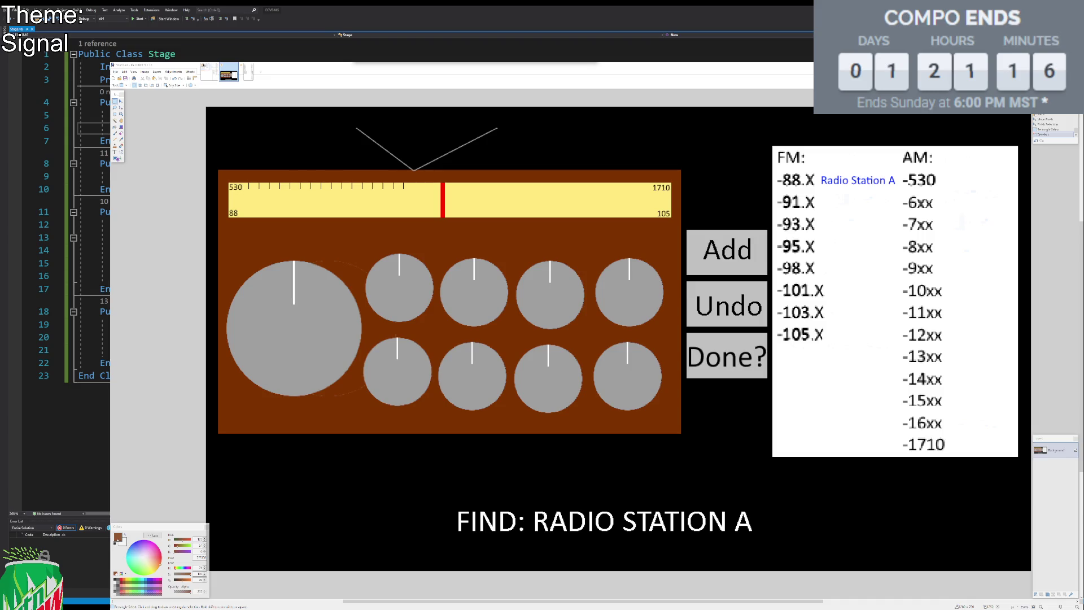
{"action": "key", "text": "ctrl+s"}
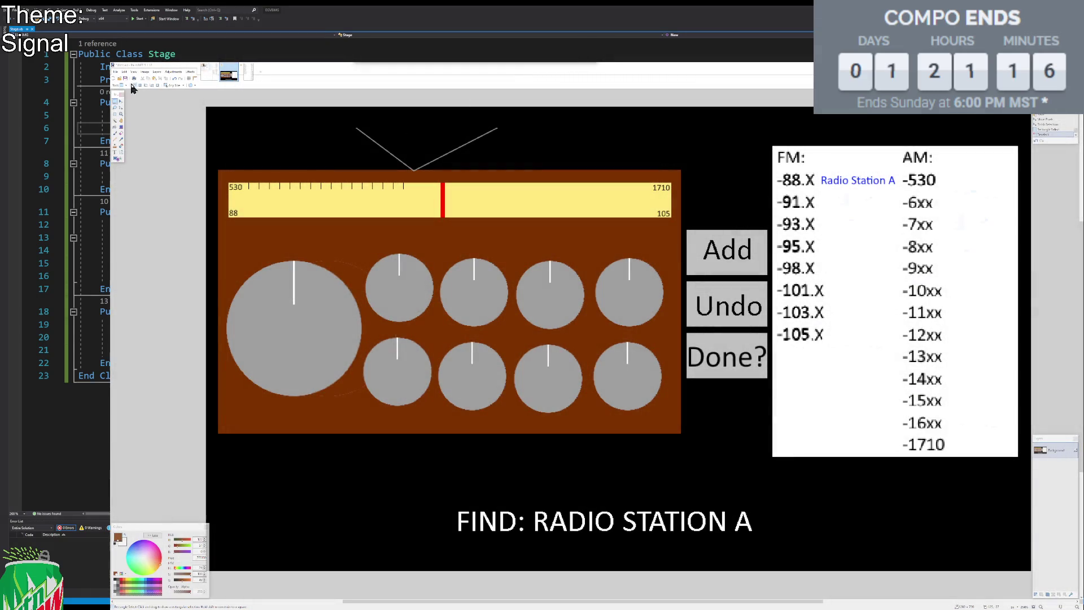
Create a blank image at the default size, paste the Bug RTS card, and zoom in.
{"action": "left_click", "coordinate": [115, 77]}
{"action": "key", "text": "Return"}
{"action": "key", "text": "ctrl+v"}
{"action": "scroll", "coordinate": [416, 259], "scroll_direction": "up", "scroll_amount": 3}
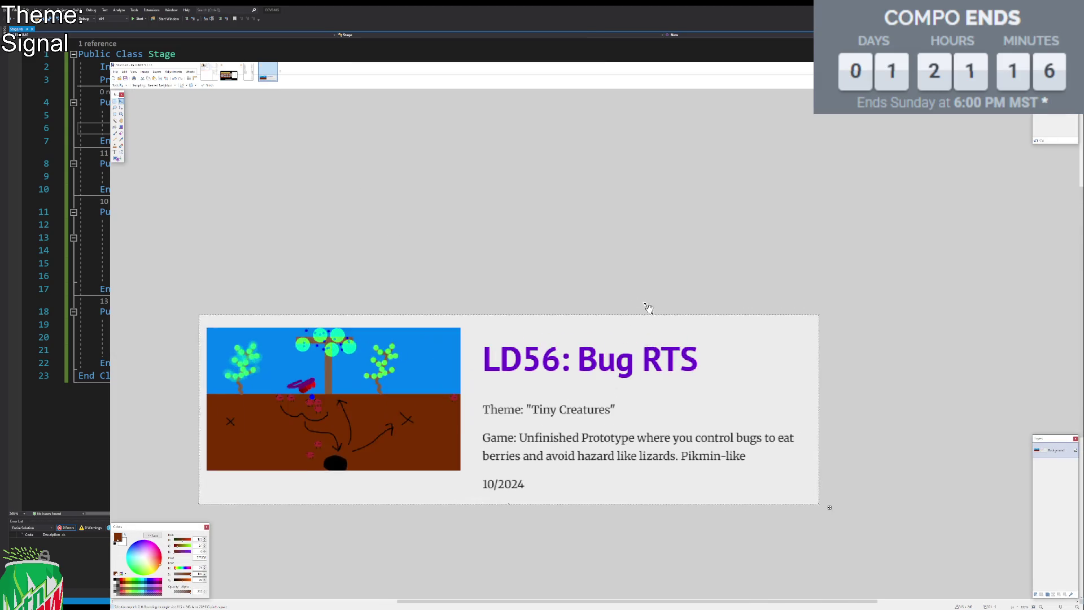
{"action": "scroll", "coordinate": [552, 422], "scroll_direction": "up", "scroll_amount": 2}
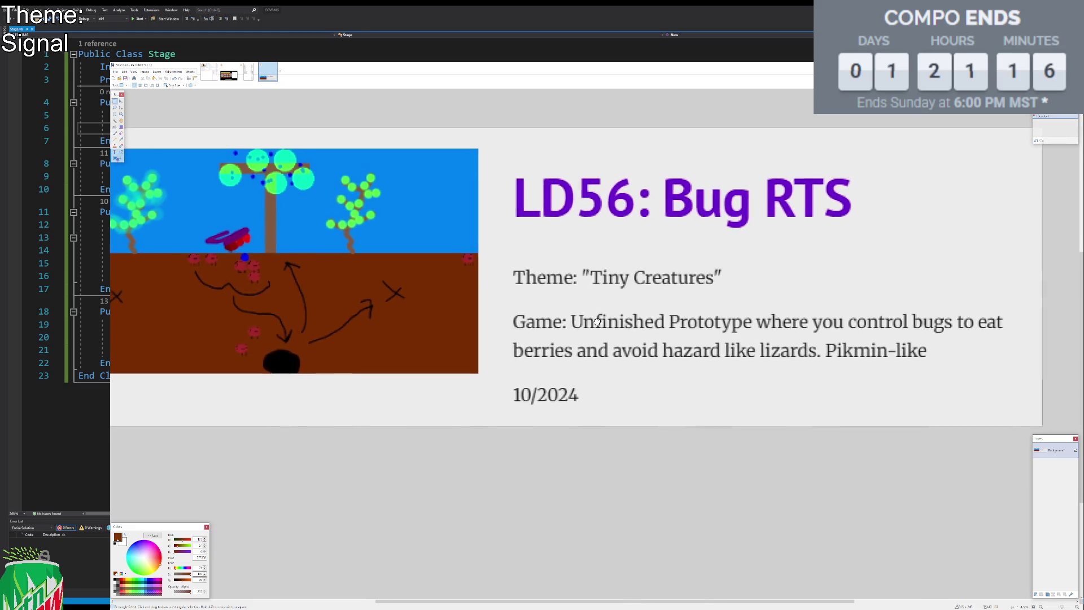
Select the phrase 'Game: Unfinished Prototype' on the pasted card.
{"action": "mouse_move", "coordinate": [562, 305]}
{"action": "left_mouse_down"}
{"action": "mouse_move", "coordinate": [742, 350]}
{"action": "mouse_move", "coordinate": [751, 339]}
{"action": "left_mouse_up"}
{"action": "left_click", "coordinate": [752, 339]}
{"action": "left_click_drag", "start_coordinate": [497, 299], "coordinate": [751, 339]}
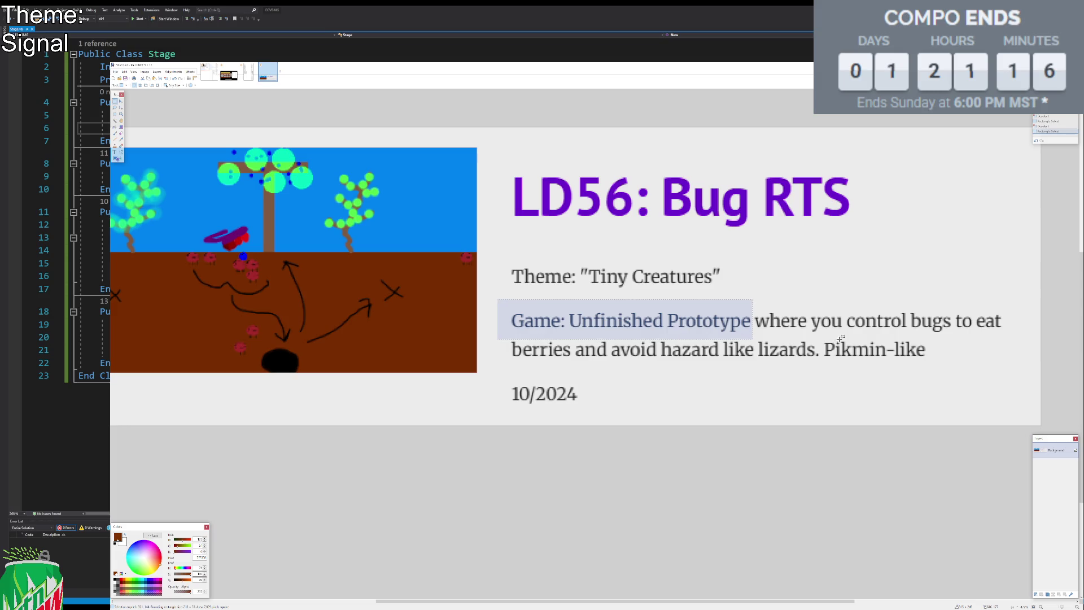
Inspect the Bug RTS card, trying selections along the dirt line and the tree top.
{"action": "left_click", "coordinate": [344, 251]}
{"action": "scroll", "coordinate": [323, 258], "scroll_direction": "up", "scroll_amount": 2}
{"action": "scroll", "coordinate": [451, 259], "scroll_direction": "down", "scroll_amount": 2}
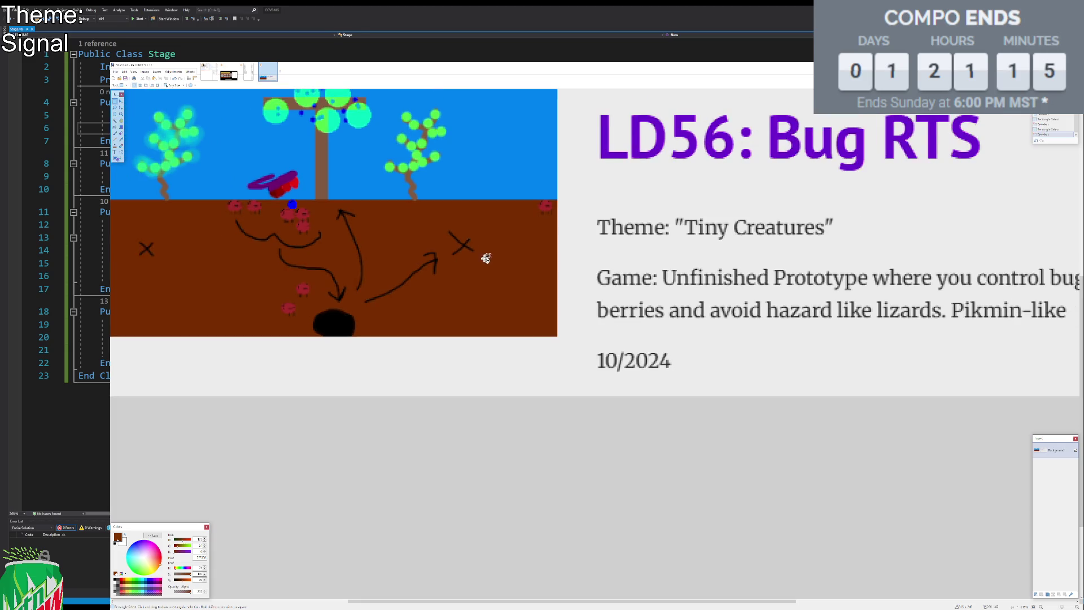
{"action": "scroll", "coordinate": [503, 299], "scroll_direction": "up", "scroll_amount": 1}
{"action": "scroll", "coordinate": [508, 290], "scroll_direction": "left", "scroll_amount": 1}
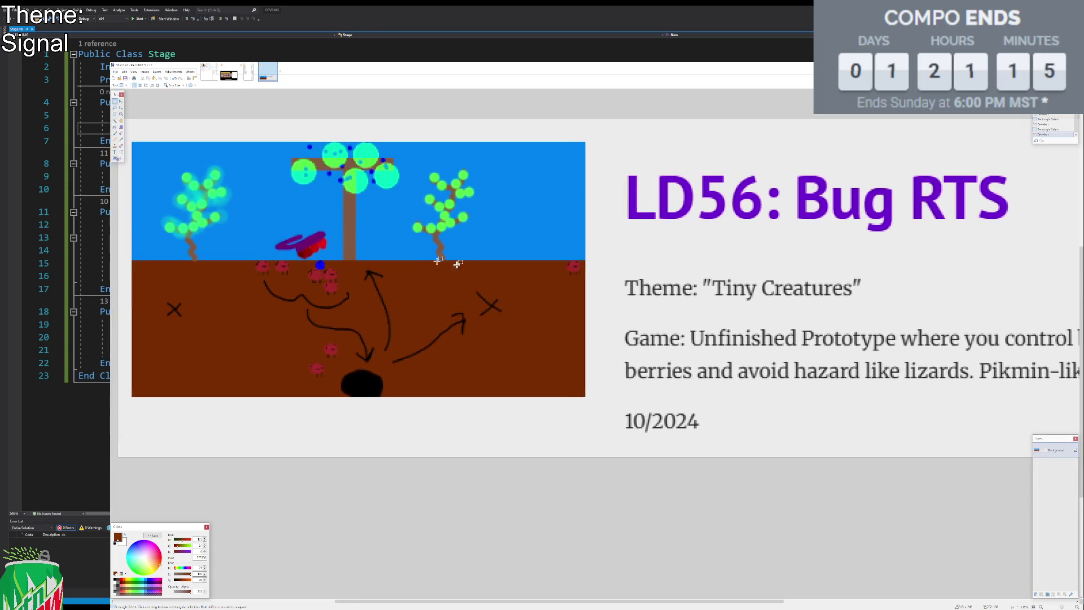
{"action": "left_click_drag", "start_coordinate": [126, 270], "coordinate": [584, 278]}
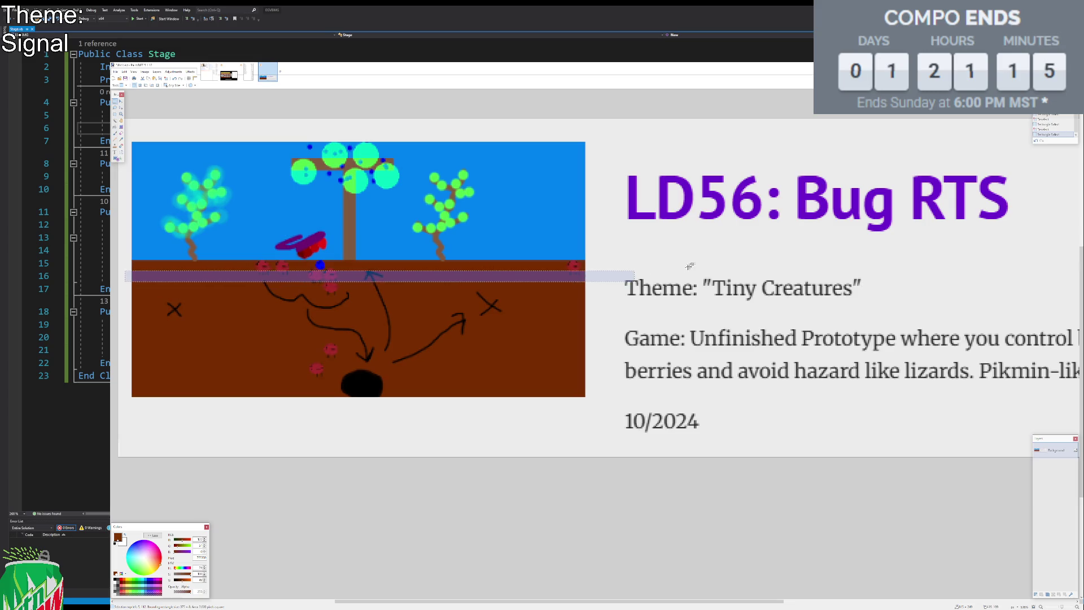
{"action": "left_click", "coordinate": [402, 274]}
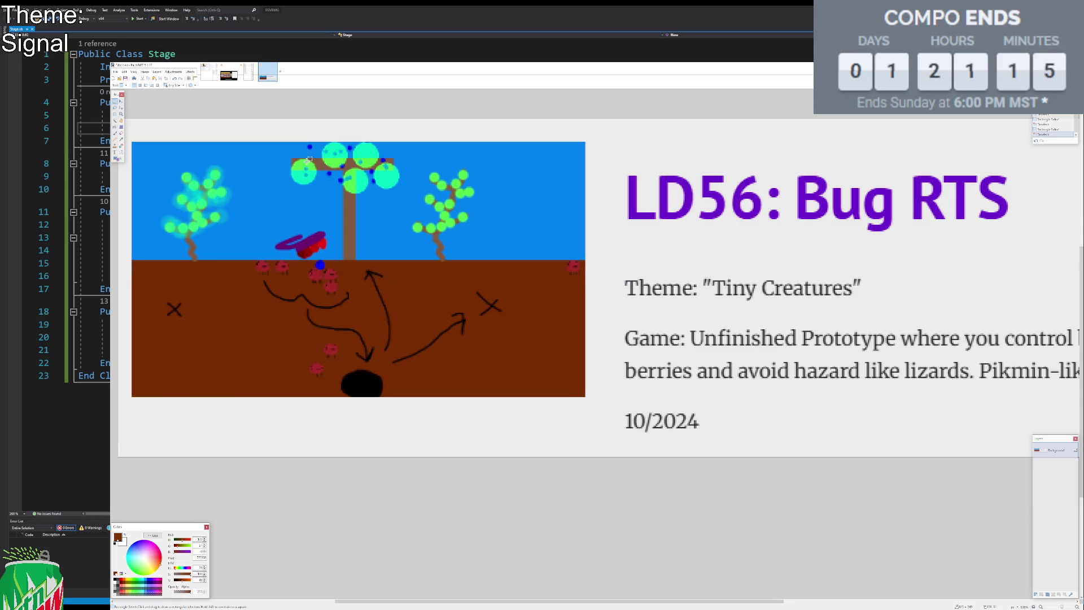
{"action": "left_click_drag", "start_coordinate": [292, 142], "coordinate": [442, 204]}
{"action": "left_click", "coordinate": [500, 236]}
Scroll back over the card and close the Bug RTS image.
{"action": "scroll", "coordinate": [801, 273], "scroll_direction": "right", "scroll_amount": 3}
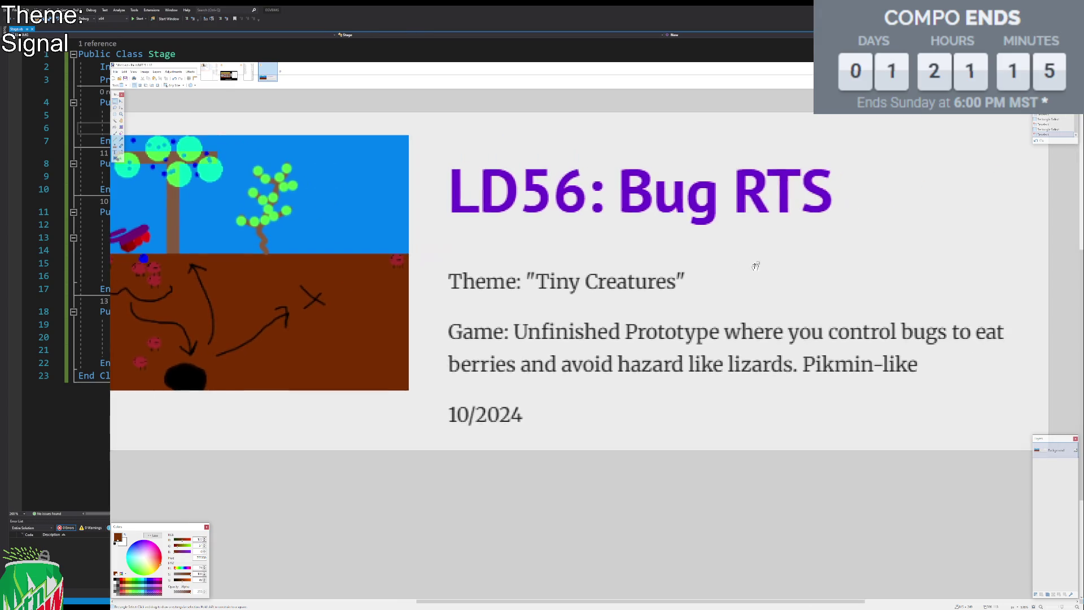
{"action": "scroll", "coordinate": [757, 279], "scroll_direction": "down", "scroll_amount": 2}
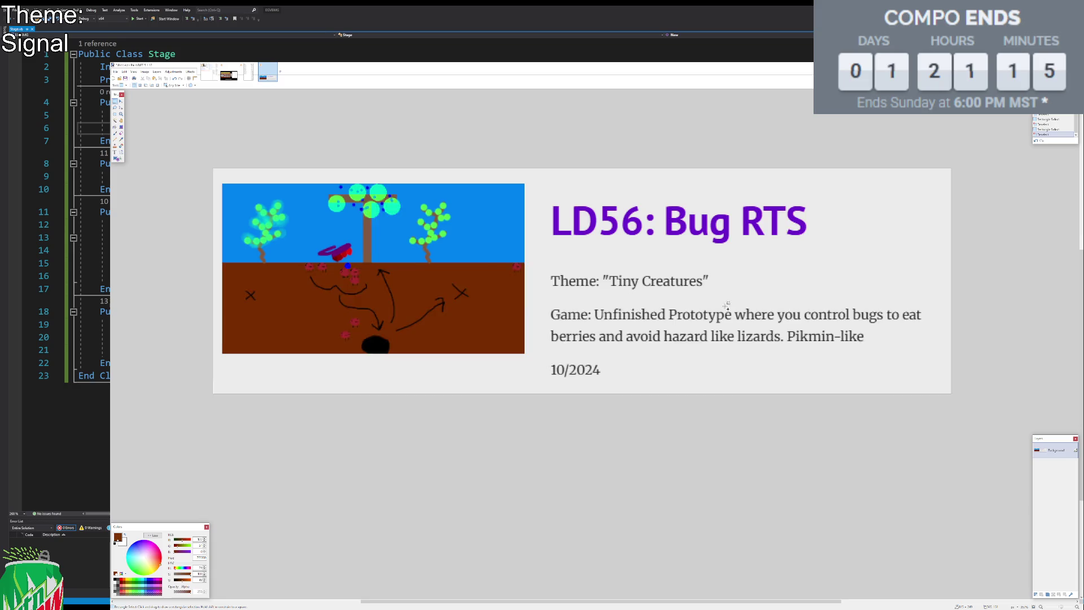
{"action": "scroll", "coordinate": [725, 305], "scroll_direction": "up", "scroll_amount": 1}
{"action": "scroll", "coordinate": [713, 311], "scroll_direction": "up", "scroll_amount": 1}
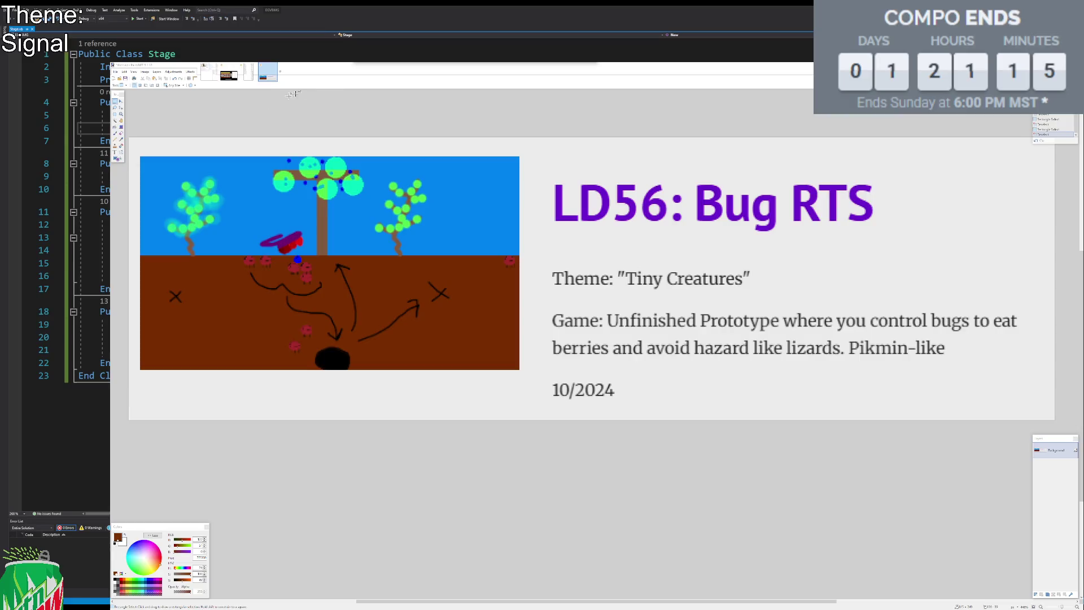
{"action": "left_click", "coordinate": [275, 67]}
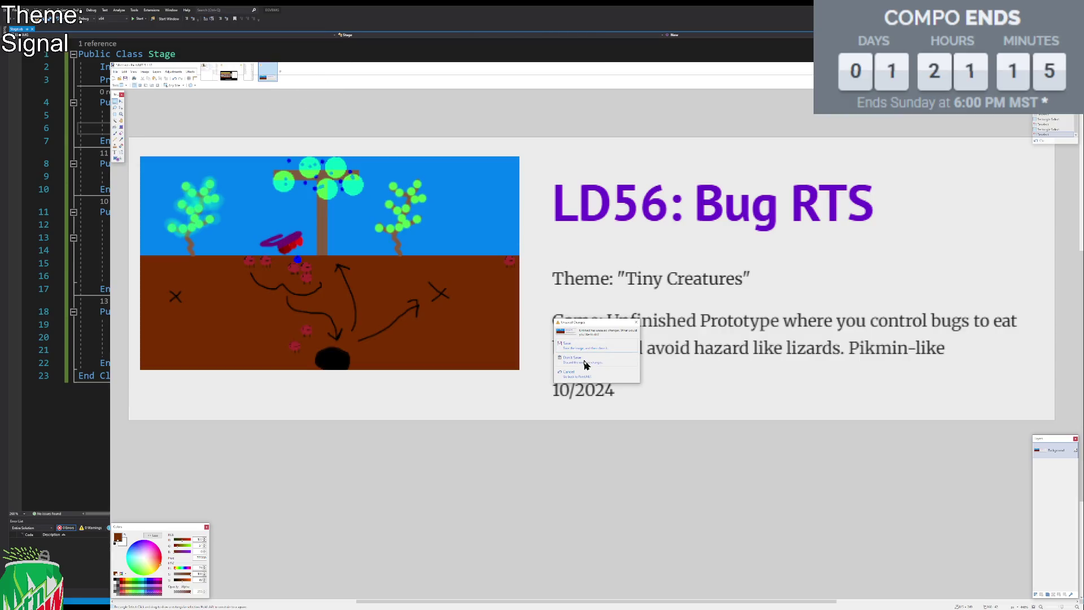
Discard the Bug RTS image's changes, then close the FM/AM station list image without saving.
{"action": "left_click", "coordinate": [584, 356]}
{"action": "left_click", "coordinate": [260, 66]}
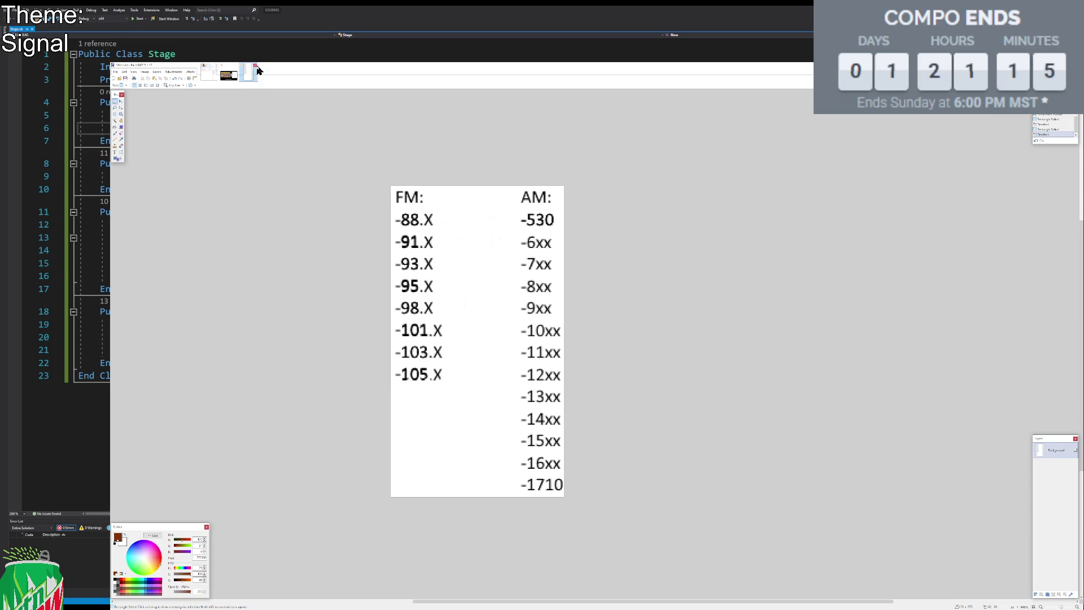
{"action": "left_click", "coordinate": [577, 372]}
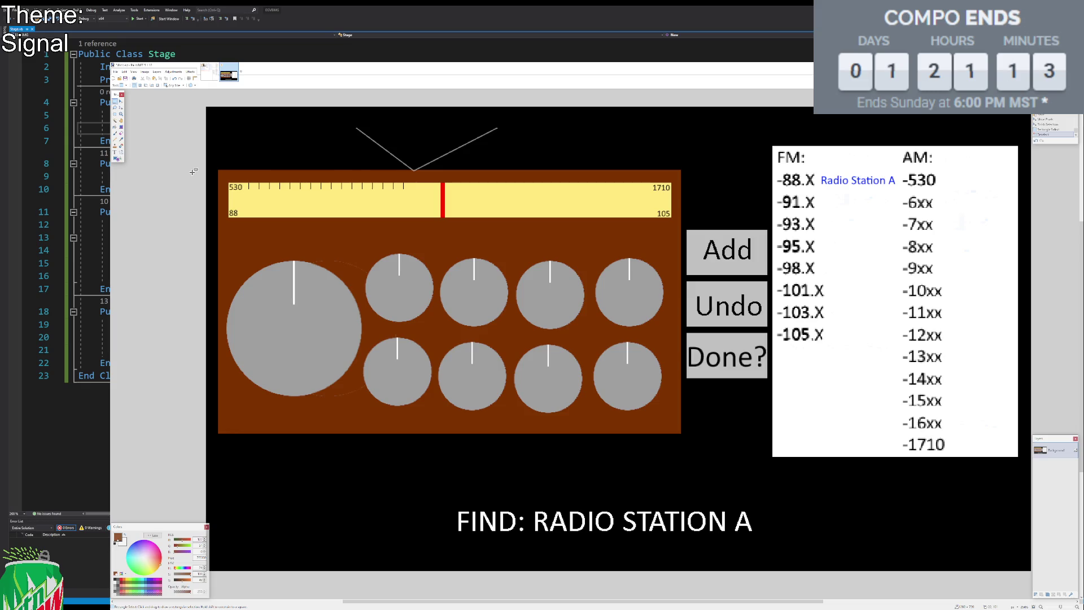
In black text, label the big knob 'Big Tuner' and the lower-left knob 'Lil Tuner'.
{"action": "left_click", "coordinate": [114, 152]}
{"action": "left_click", "coordinate": [116, 579]}
{"action": "left_click", "coordinate": [257, 320]}
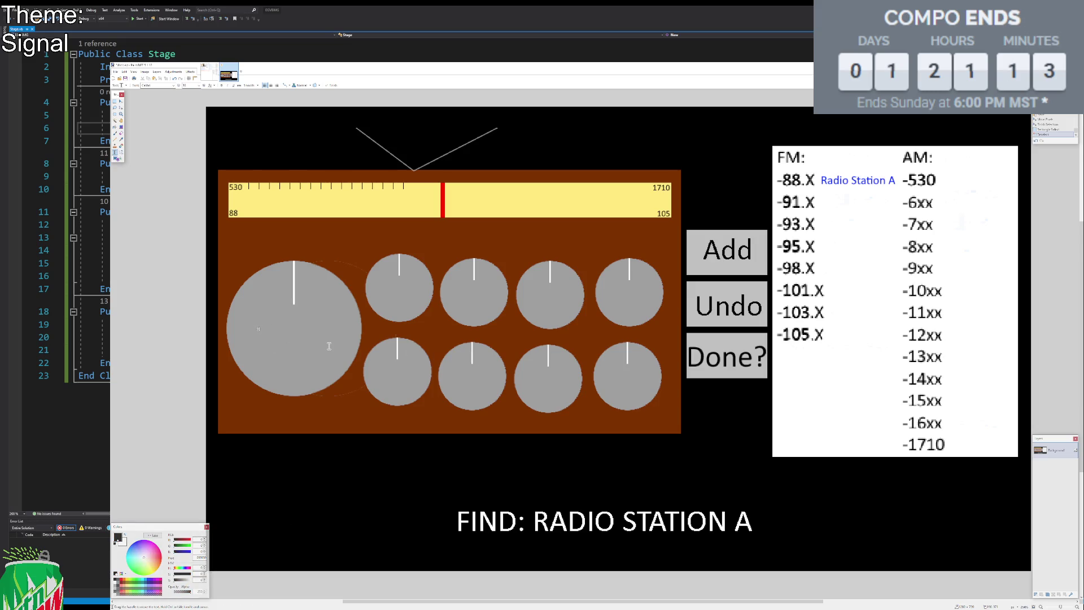
{"action": "type", "text": "Big Tuner"}
{"action": "left_click", "coordinate": [378, 372]}
{"action": "type", "text": "Lil Tuner"}
Add 'Kionay Volume' and 'Distortion' labels to the upper knobs, nudging them into place.
{"action": "left_click", "coordinate": [382, 289]}
{"action": "type", "text": "K"}
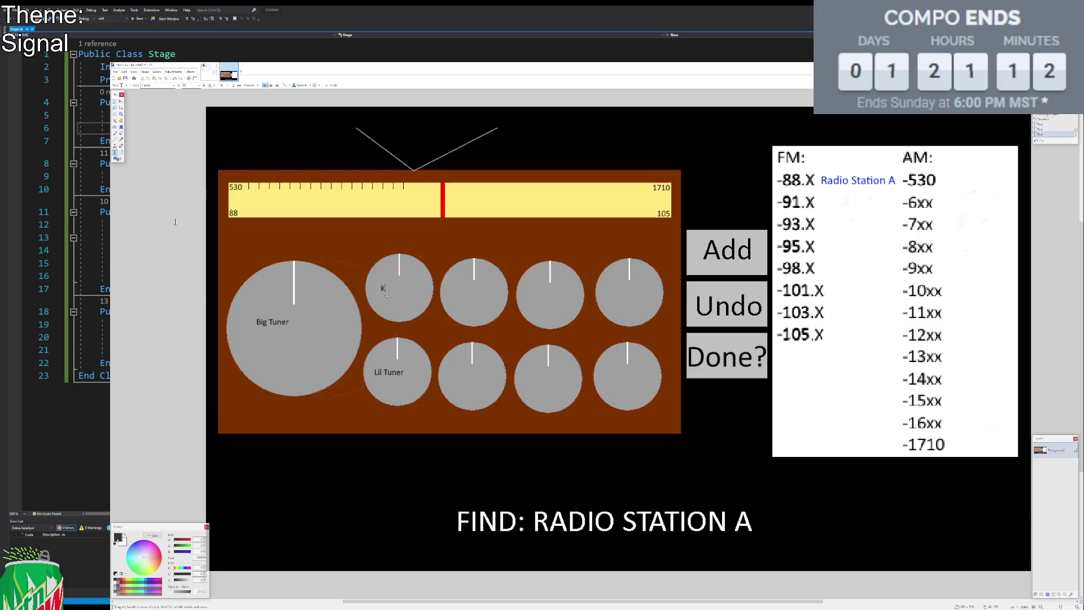
{"action": "type", "text": "ionay"}
{"action": "type", "text": " Volume"}
{"action": "left_click_drag", "start_coordinate": [434, 294], "coordinate": [428, 294]}
{"action": "left_click", "coordinate": [454, 295]}
{"action": "type", "text": "Distortion"}
{"action": "left_click_drag", "start_coordinate": [490, 302], "coordinate": [493, 301]}
Label the lower second knob 'Double Noise' on two lines.
{"action": "left_click", "coordinate": [458, 382]}
{"action": "type", "text": "Double"}
{"action": "key", "text": "Return"}
{"action": "type", "text": "Noise"}
{"action": "left_click_drag", "start_coordinate": [479, 402], "coordinate": [482, 400]}
Label the upper third knob 'East to West' and shift the label up and left.
{"action": "left_click", "coordinate": [538, 302]}
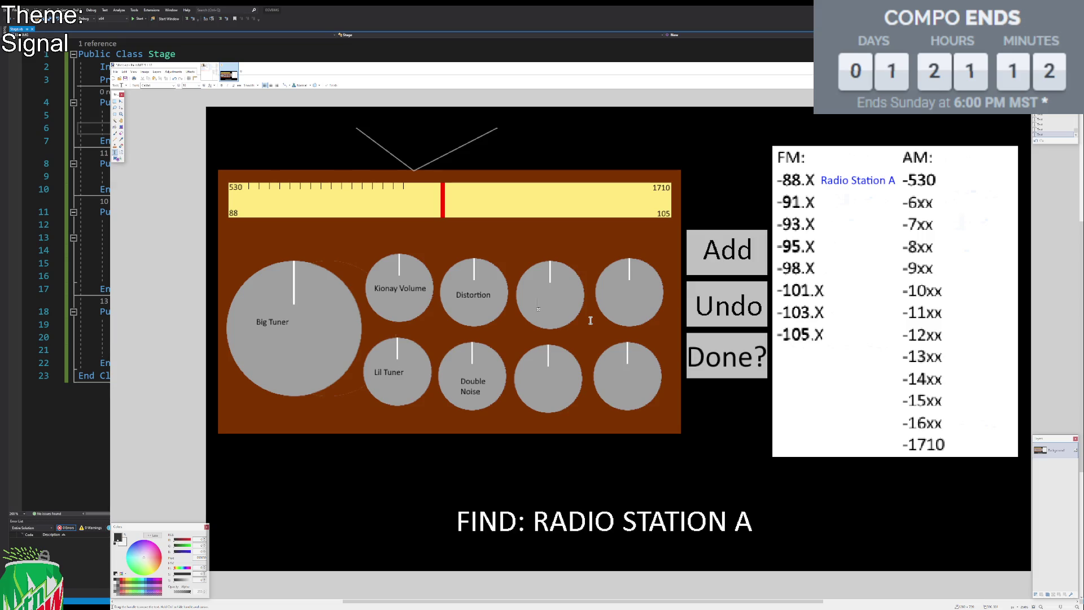
{"action": "type", "text": "E-"}
{"action": "key", "text": "BackSpace"}
{"action": "type", "text": "to W"}
{"action": "key", "text": "BackSpace"}
{"action": "key", "text": "BackSpace"}
{"action": "key", "text": "BackSpace"}
{"action": "type", "text": "ast to West"}
{"action": "left_click_drag", "start_coordinate": [582, 309], "coordinate": [575, 303]}
Label the lower third knob 'North South' and the upper-right knob 'Inconsistent Dial'.
{"action": "left_click", "coordinate": [535, 388]}
{"action": "type", "text": "North South"}
{"action": "left_click_drag", "start_coordinate": [578, 394], "coordinate": [570, 390]}
{"action": "left_click", "coordinate": [614, 294]}
{"action": "type", "text": "Inconsistent"}
{"action": "type", "text": " Dia"}
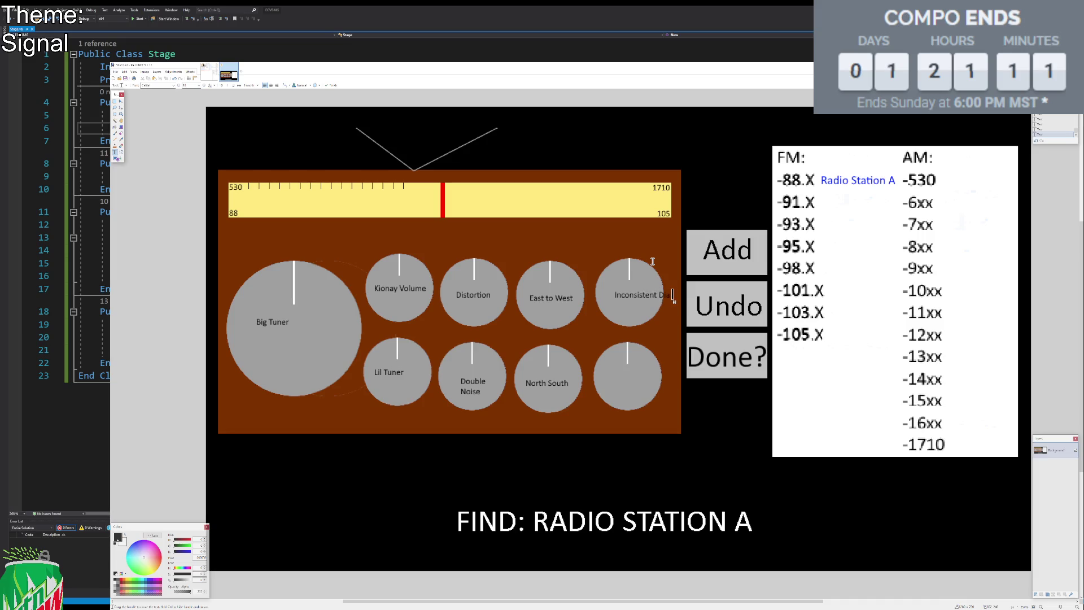
{"action": "type", "text": "l"}
{"action": "left_click", "coordinate": [610, 378]}
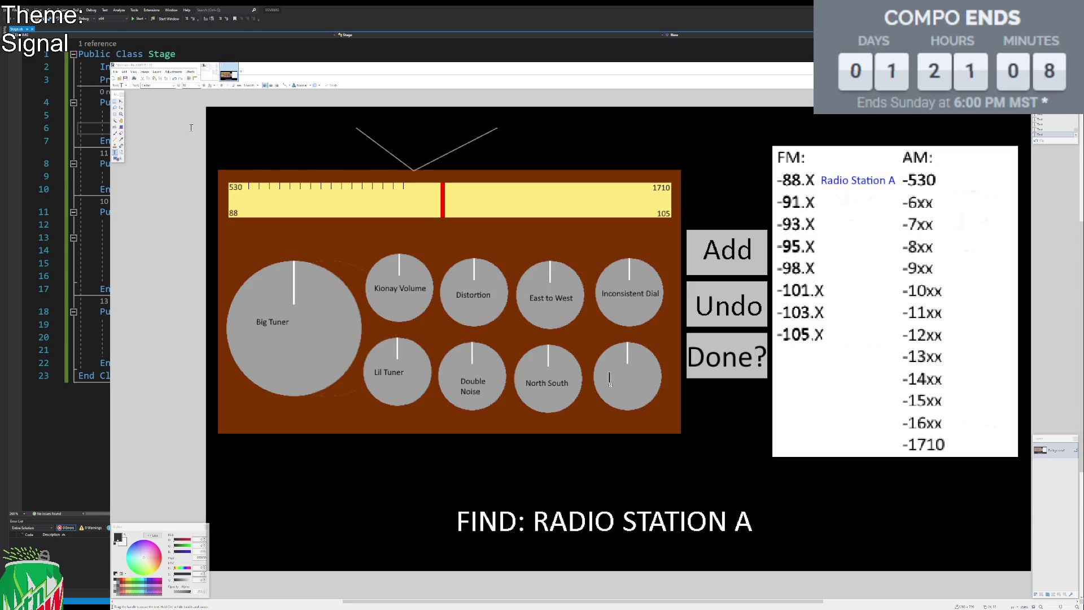
{"action": "scroll", "coordinate": [224, 174], "scroll_direction": "down", "scroll_amount": 1}
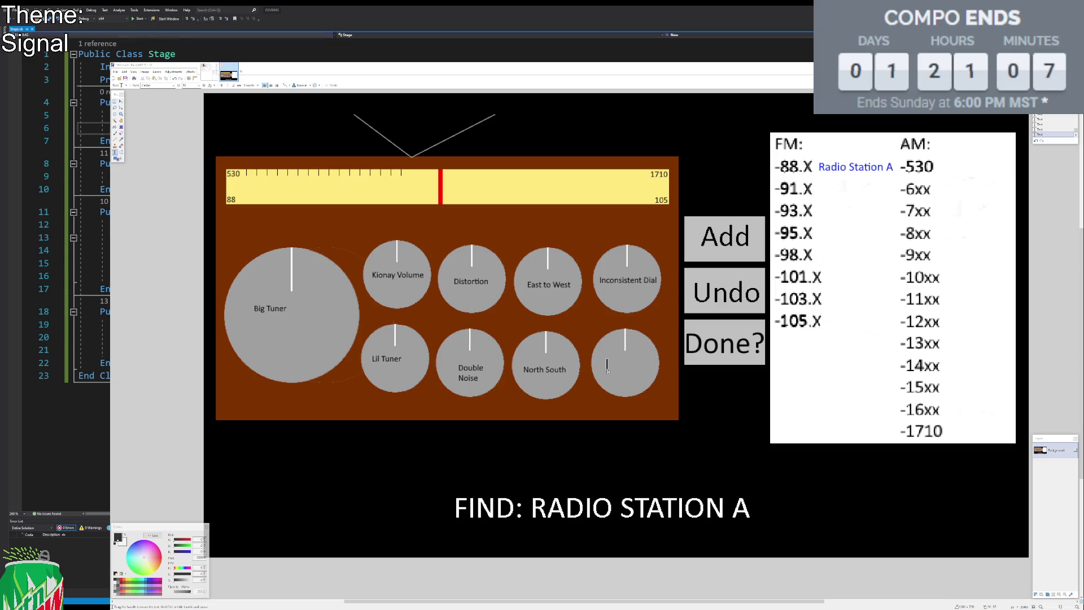
Type 'Multiplication Dial' in the empty lower-right dial and centre the label.
{"action": "left_click", "coordinate": [625, 74]}
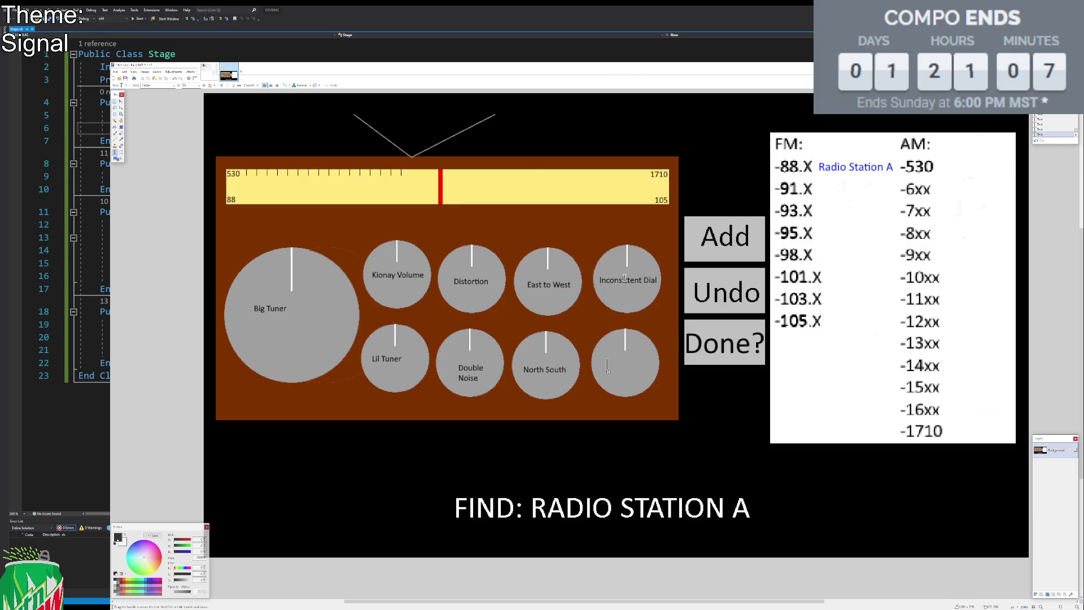
{"action": "type", "text": "Multiplication Dial"}
{"action": "left_click_drag", "start_coordinate": [672, 370], "coordinate": [660, 374]}
Select and delete the 'Kionay Volume' label, then clear the selection.
{"action": "left_click", "coordinate": [115, 102]}
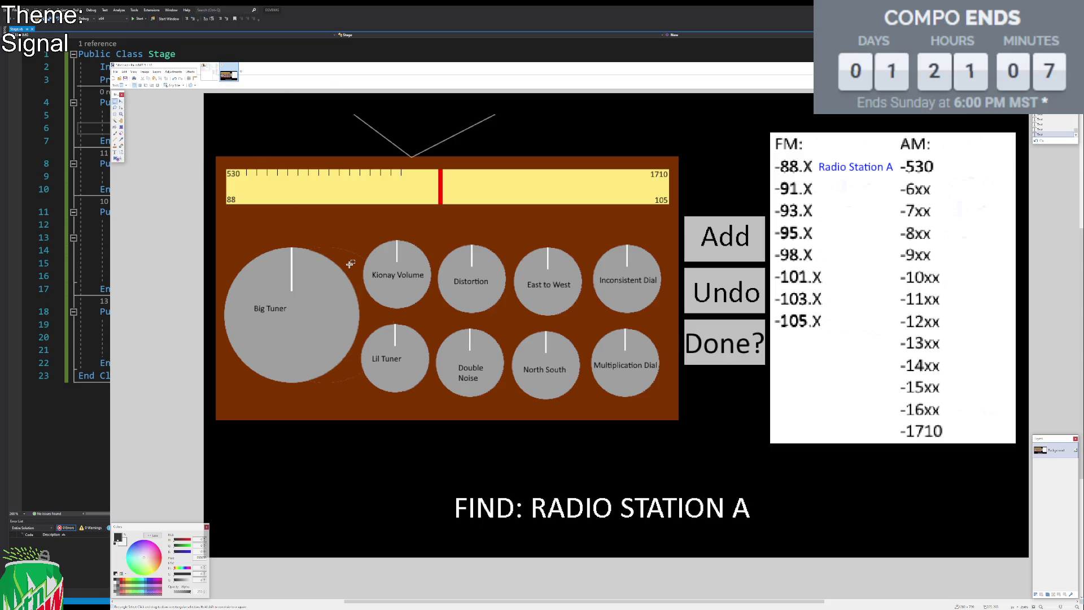
{"action": "mouse_move", "coordinate": [372, 282]}
{"action": "left_mouse_down"}
{"action": "mouse_move", "coordinate": [421, 283]}
{"action": "mouse_move", "coordinate": [398, 272]}
{"action": "left_mouse_up"}
{"action": "key", "text": "m"}
{"action": "key", "text": "ctrl+d"}
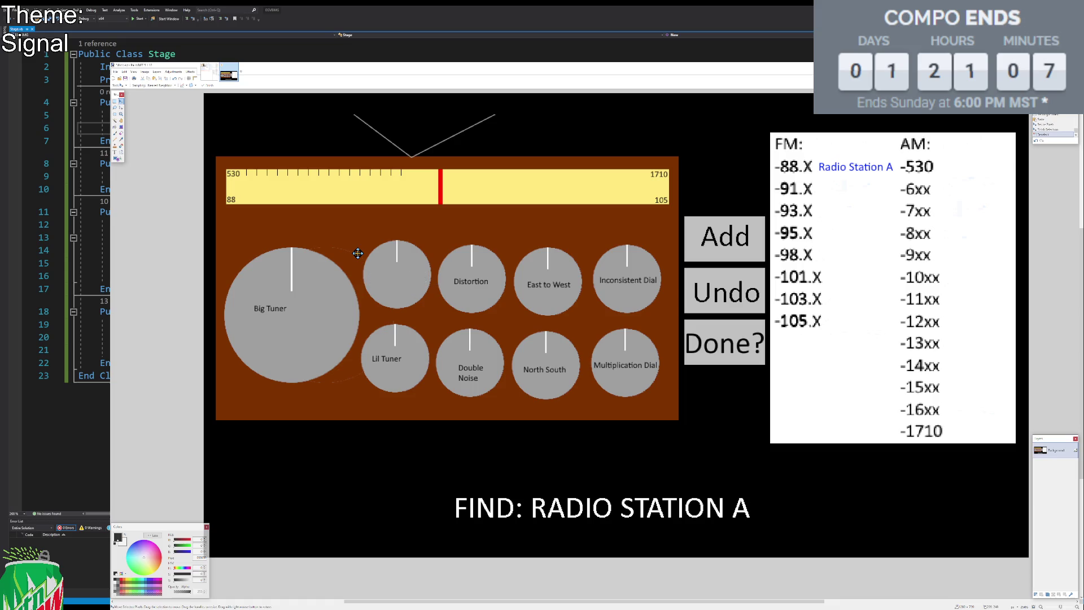
Place a text insertion point in the top-middle dial, then briefly select the Big Tuner area.
{"action": "left_click", "coordinate": [117, 156]}
{"action": "left_click", "coordinate": [378, 272]}
{"action": "left_click", "coordinate": [372, 275]}
{"action": "left_click", "coordinate": [116, 102]}
{"action": "mouse_move", "coordinate": [239, 249]}
{"action": "left_mouse_down"}
{"action": "mouse_move", "coordinate": [305, 402]}
{"action": "mouse_move", "coordinate": [336, 425]}
{"action": "left_mouse_up"}
{"action": "left_click", "coordinate": [420, 276]}
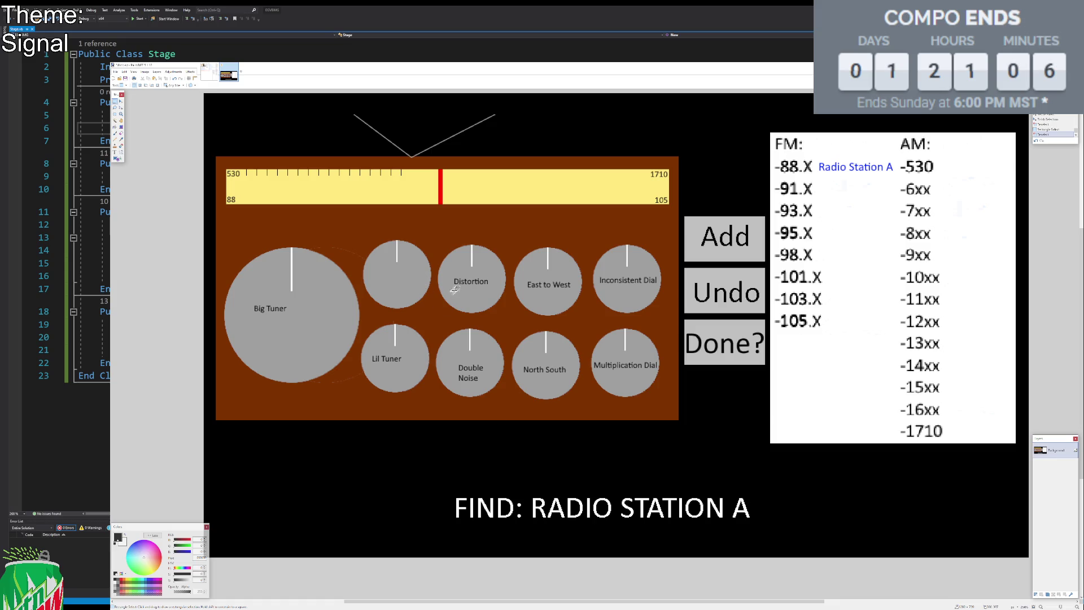
{"action": "left_click_drag", "start_coordinate": [435, 243], "coordinate": [507, 309]}
{"action": "left_click", "coordinate": [512, 316]}
{"action": "mouse_move", "coordinate": [512, 316]}
{"action": "left_mouse_down"}
{"action": "mouse_move", "coordinate": [477, 373]}
{"action": "mouse_move", "coordinate": [430, 404]}
{"action": "left_mouse_up"}
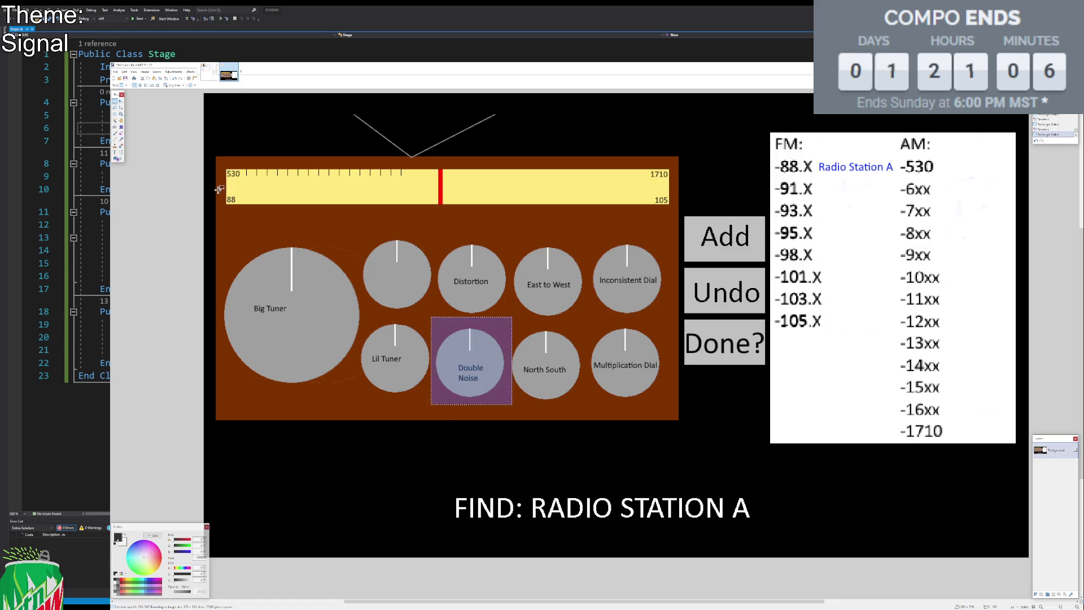
{"action": "left_click", "coordinate": [248, 186]}
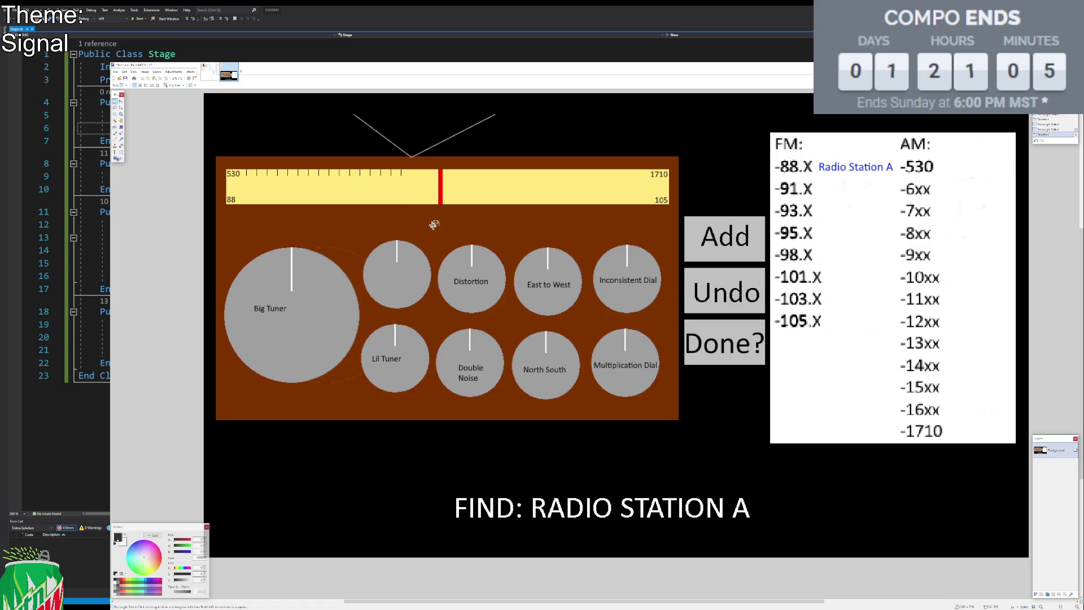
{"action": "left_click_drag", "start_coordinate": [508, 245], "coordinate": [591, 322]}
{"action": "left_click", "coordinate": [603, 319]}
{"action": "left_click_drag", "start_coordinate": [766, 121], "coordinate": [1014, 428]}
{"action": "left_click", "coordinate": [724, 335]}
{"action": "left_click_drag", "start_coordinate": [505, 327], "coordinate": [584, 416]}
{"action": "left_click", "coordinate": [868, 353]}
{"action": "left_click_drag", "start_coordinate": [770, 127], "coordinate": [1019, 457]}
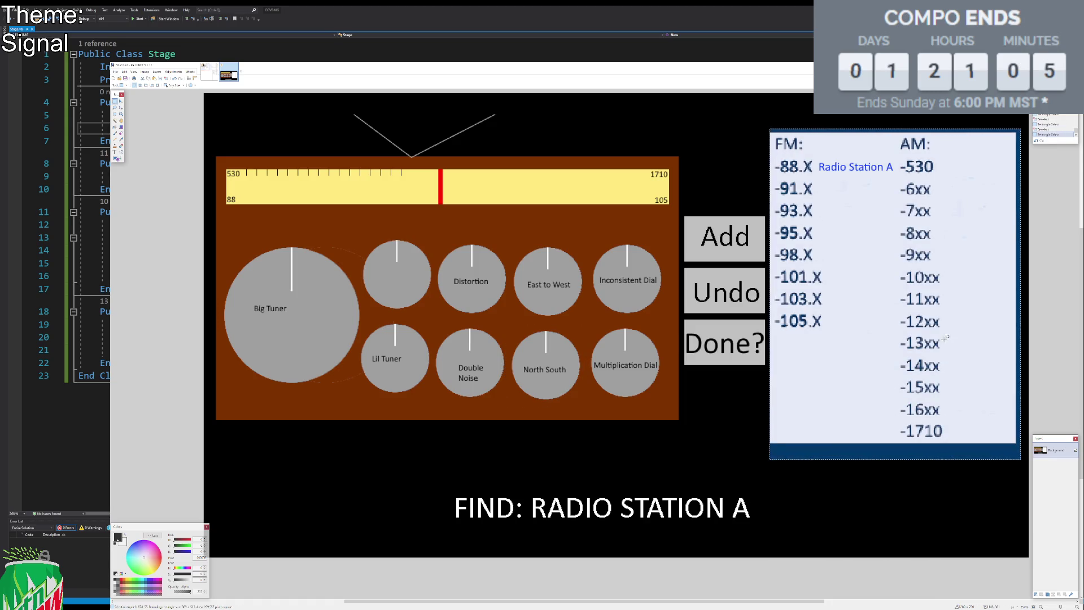
{"action": "left_click", "coordinate": [812, 196]}
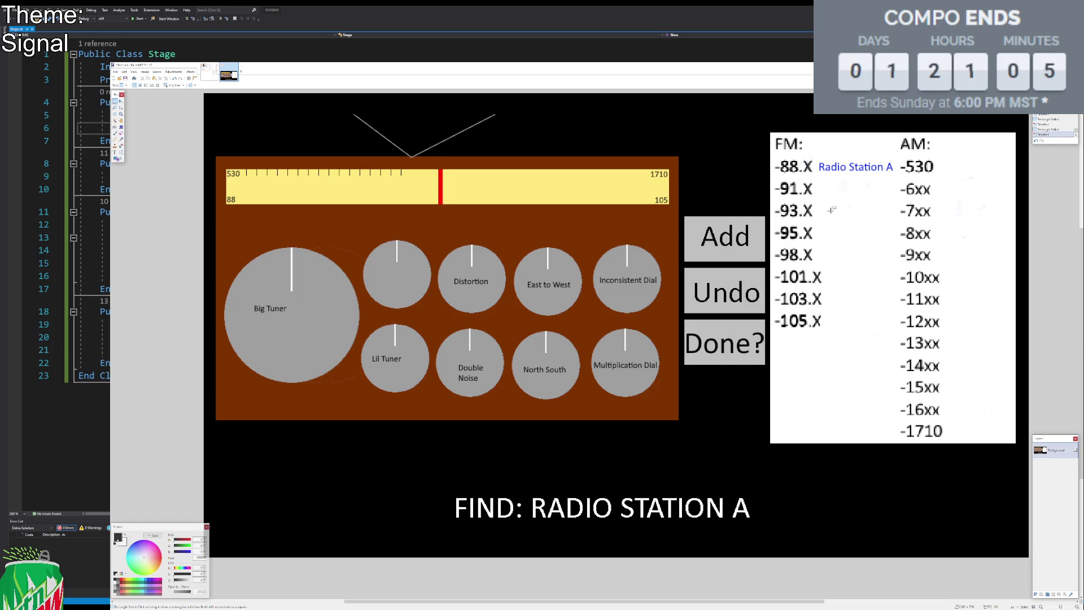
{"action": "mouse_move", "coordinate": [582, 236]}
{"action": "left_mouse_down"}
{"action": "mouse_move", "coordinate": [636, 314]}
{"action": "mouse_move", "coordinate": [665, 320]}
{"action": "left_mouse_up"}
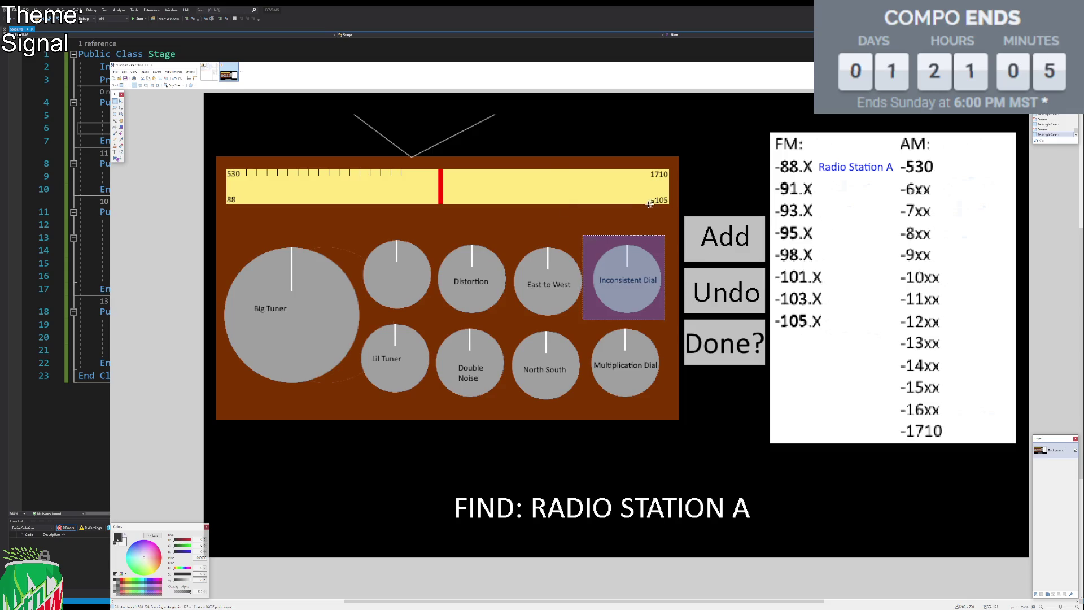
{"action": "left_click", "coordinate": [478, 207]}
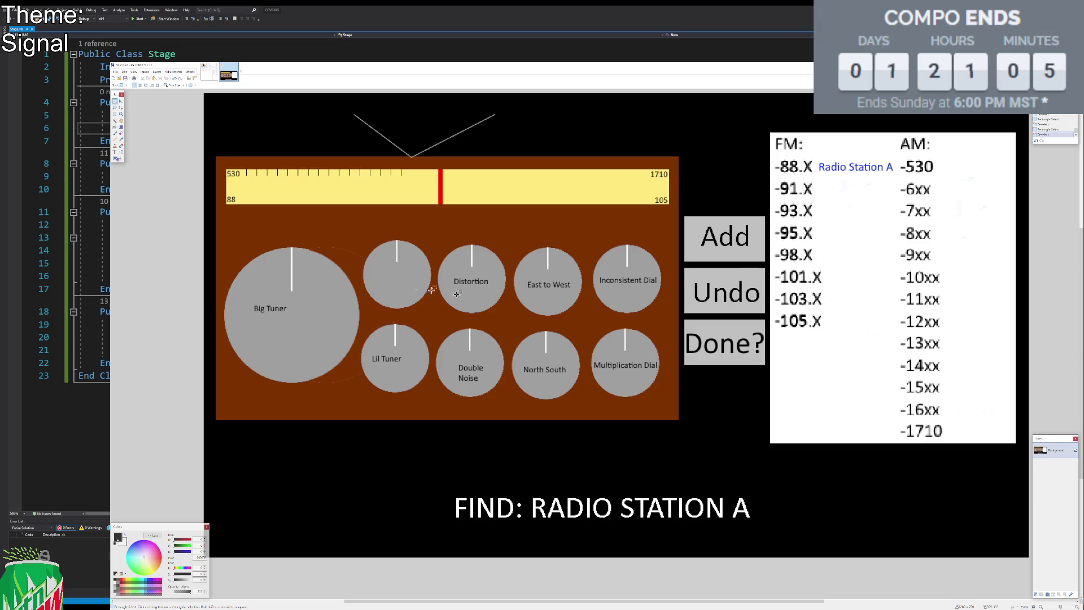
{"action": "left_click_drag", "start_coordinate": [227, 246], "coordinate": [361, 378]}
{"action": "left_click_drag", "start_coordinate": [341, 319], "coordinate": [469, 427]}
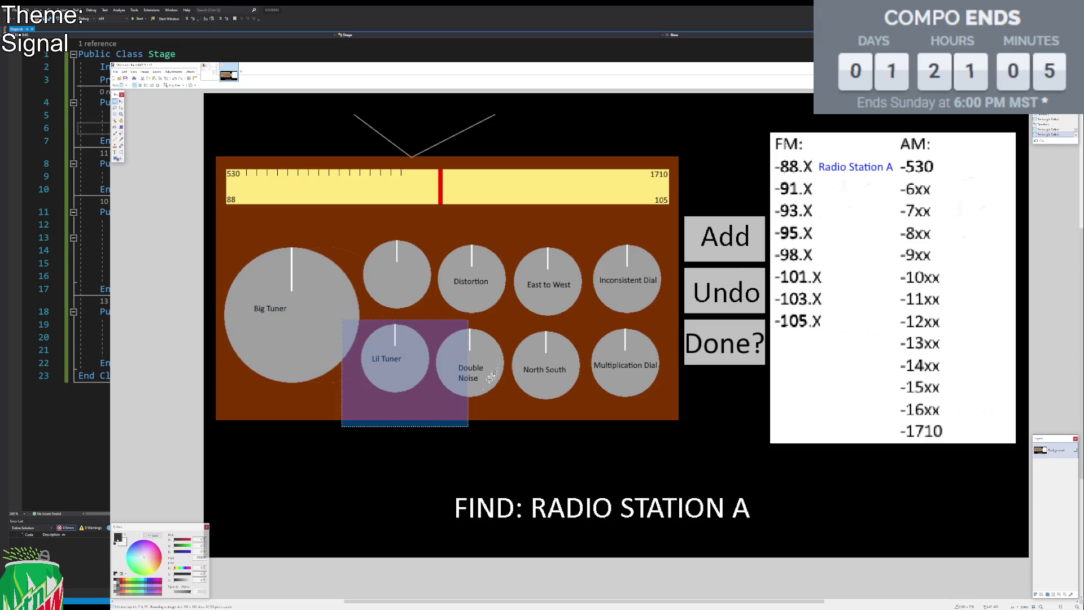
{"action": "left_click", "coordinate": [450, 256]}
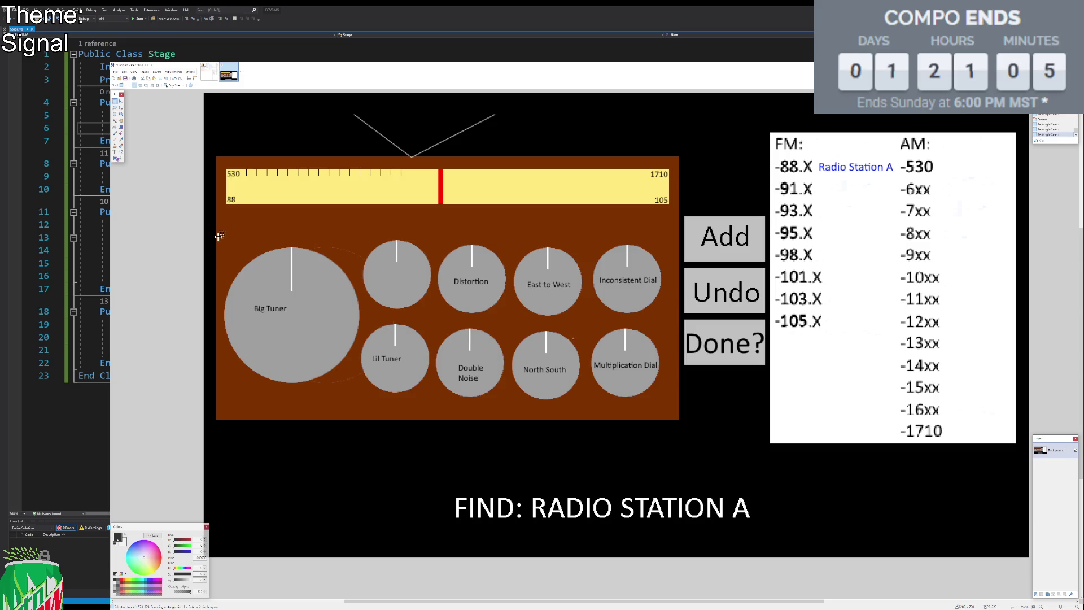
{"action": "mouse_move", "coordinate": [216, 227]}
{"action": "left_mouse_down"}
{"action": "mouse_move", "coordinate": [276, 291]}
{"action": "mouse_move", "coordinate": [675, 405]}
{"action": "left_mouse_up"}
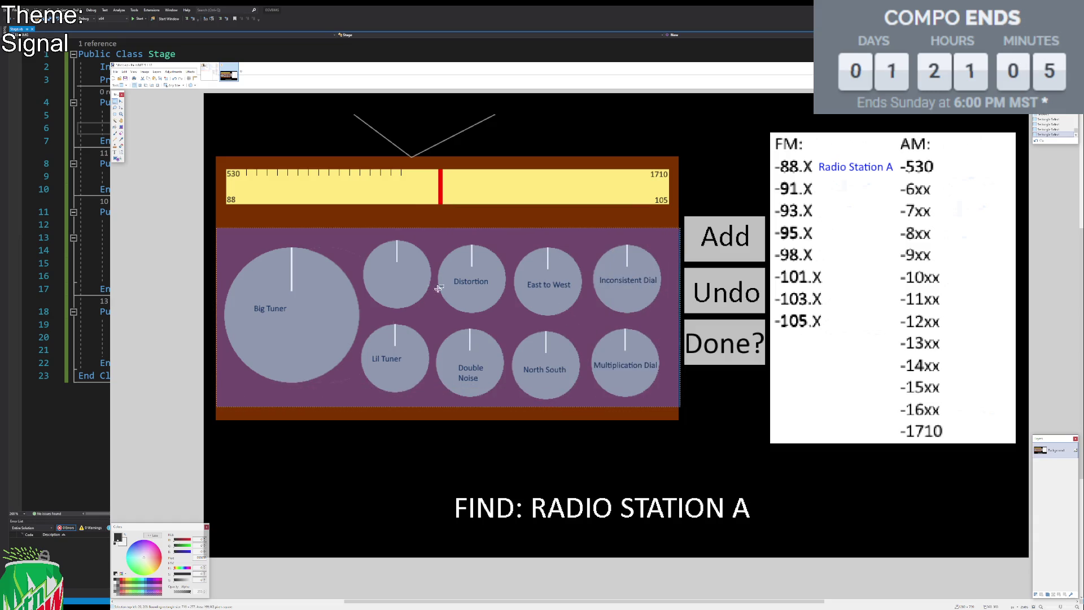
{"action": "left_click", "coordinate": [389, 252]}
{"action": "mouse_move", "coordinate": [221, 241]}
{"action": "left_mouse_down"}
{"action": "mouse_move", "coordinate": [296, 373]}
{"action": "mouse_move", "coordinate": [323, 388]}
{"action": "left_mouse_up"}
{"action": "left_click_drag", "start_coordinate": [437, 254], "coordinate": [595, 333]}
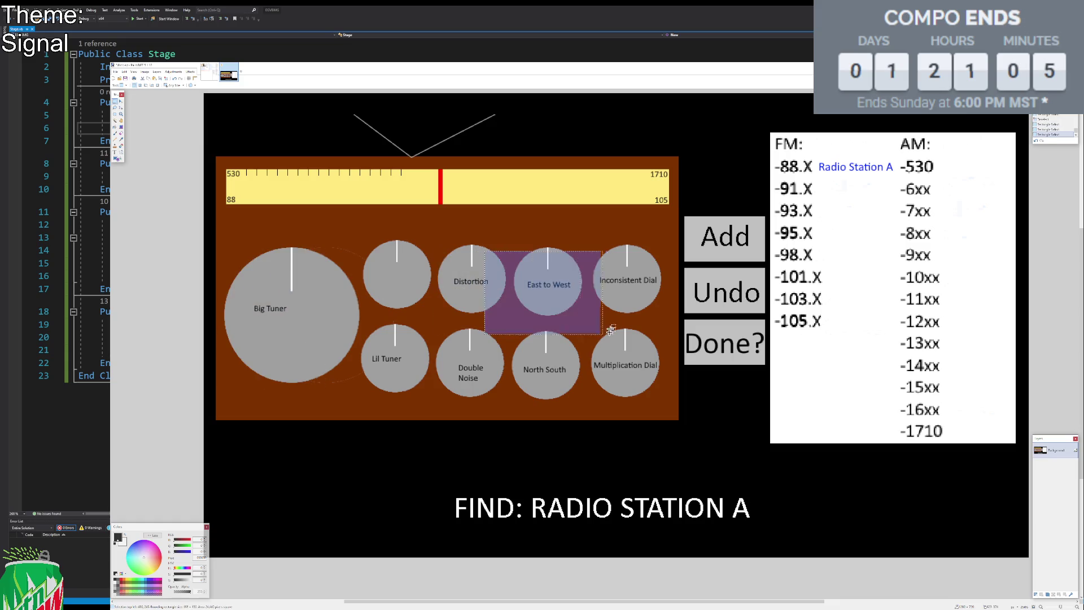
{"action": "left_click_drag", "start_coordinate": [421, 330], "coordinate": [470, 373]}
{"action": "left_click", "coordinate": [494, 235]}
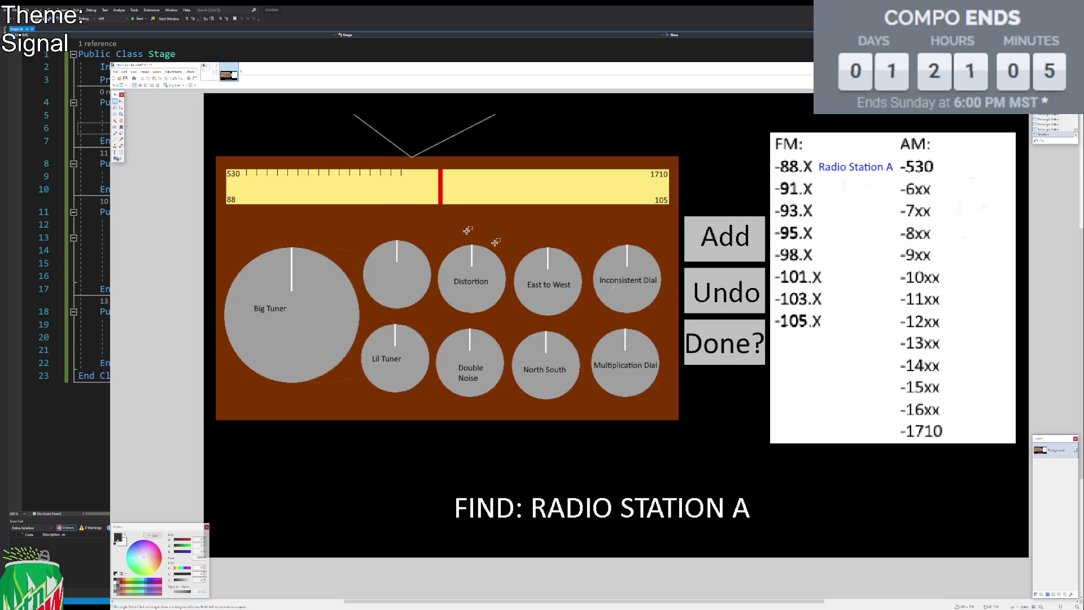
{"action": "left_click_drag", "start_coordinate": [583, 318], "coordinate": [696, 398]}
{"action": "left_click", "coordinate": [581, 217]}
{"action": "left_click_drag", "start_coordinate": [243, 244], "coordinate": [412, 377]}
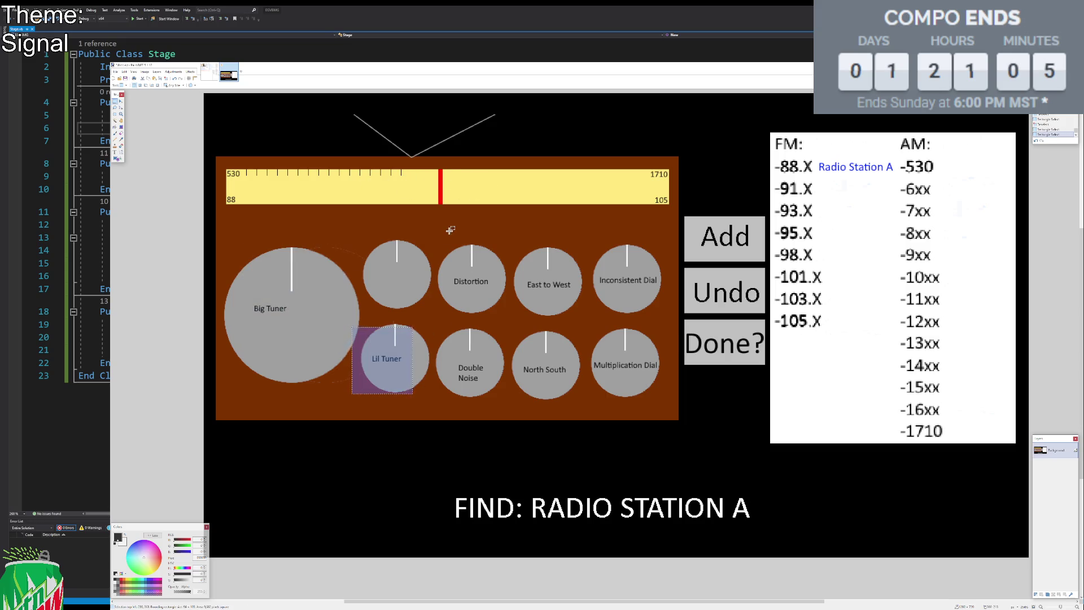
{"action": "left_click", "coordinate": [354, 221]}
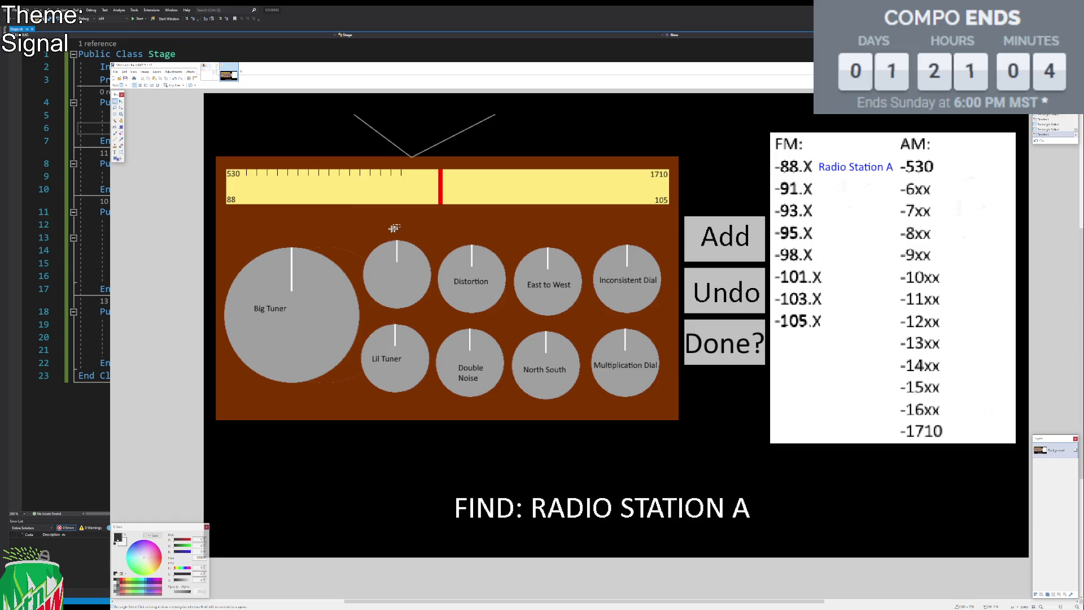
Begin a text label on the unlabelled small dial at the top-left of the row.
{"action": "left_click", "coordinate": [115, 152]}
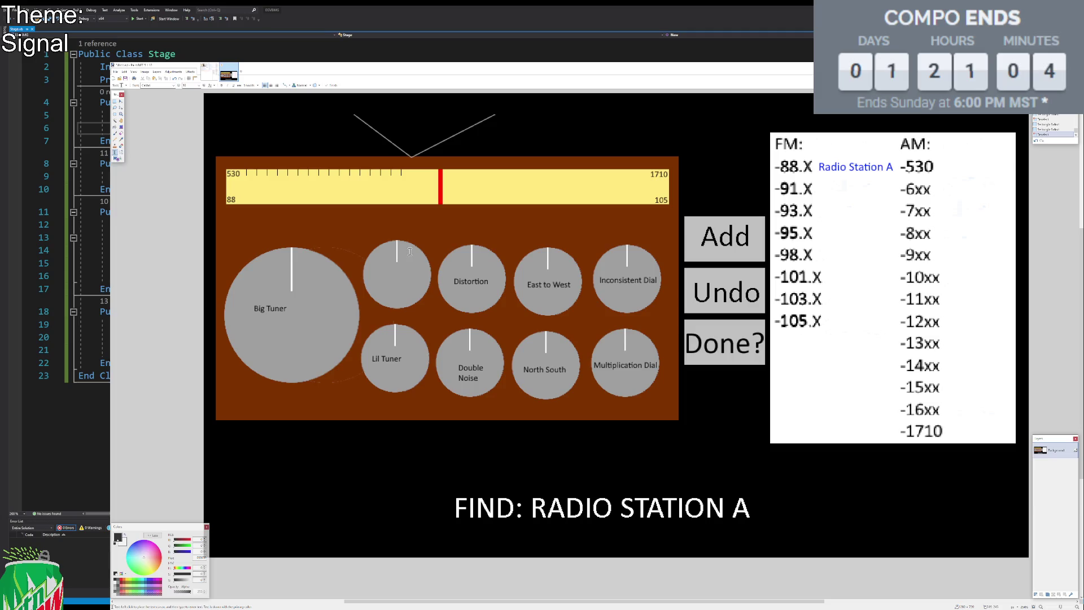
{"action": "left_click", "coordinate": [371, 274]}
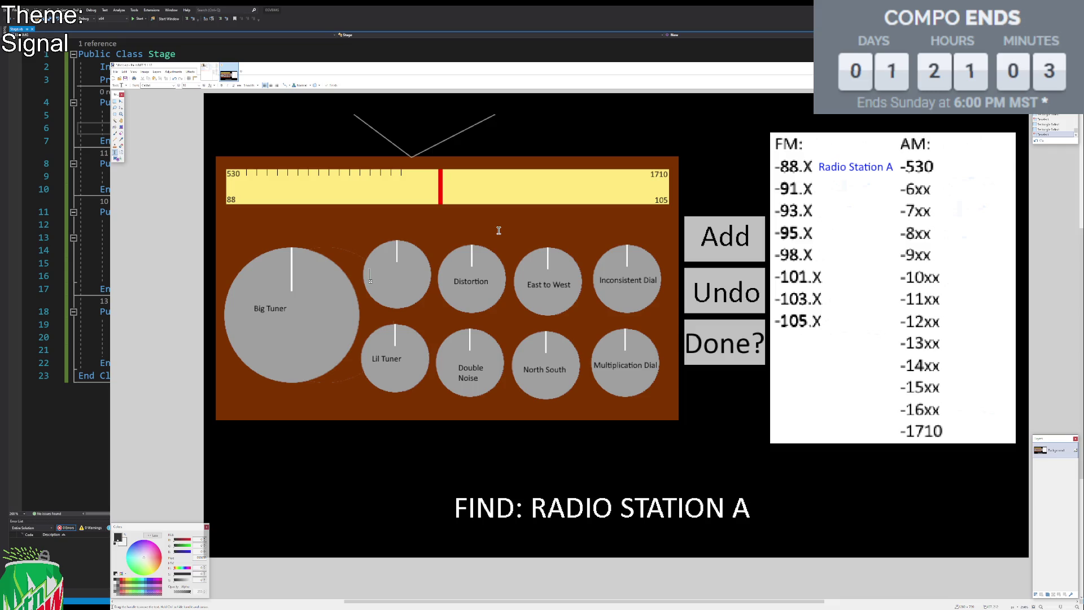
Try rectangle selections around the unlabeled top dial, then deselect it.
{"action": "left_click", "coordinate": [115, 101]}
{"action": "left_click_drag", "start_coordinate": [359, 234], "coordinate": [447, 332]}
{"action": "left_click", "coordinate": [410, 247]}
{"action": "left_click_drag", "start_coordinate": [368, 238], "coordinate": [437, 321]}
{"action": "left_click", "coordinate": [522, 249]}
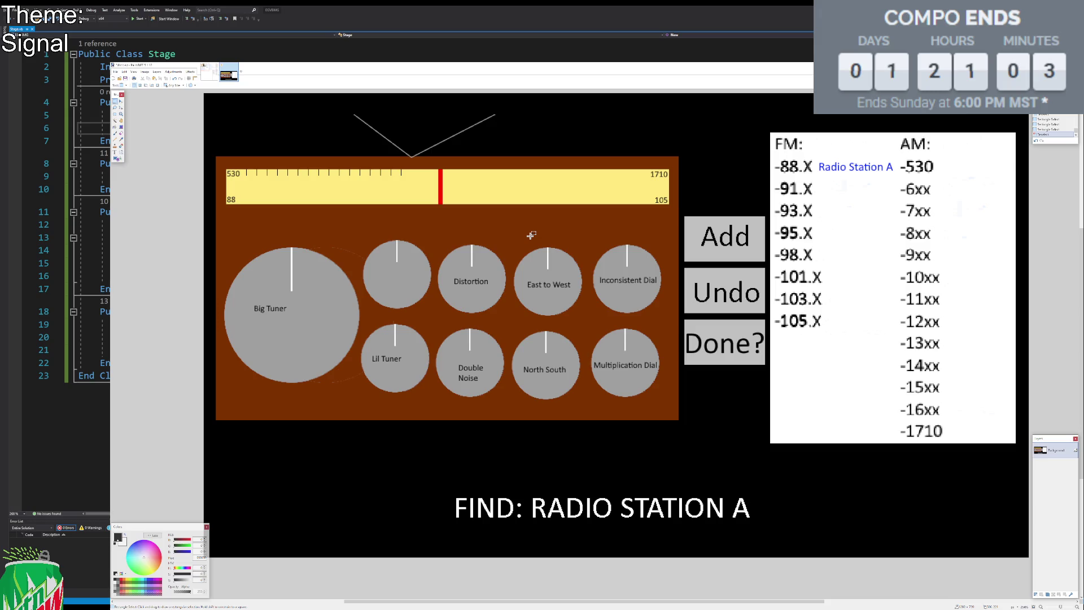
Copy the whole radio mockup and paste it into the design notes, keeping the canvas size.
{"action": "key", "text": "ctrl+a"}
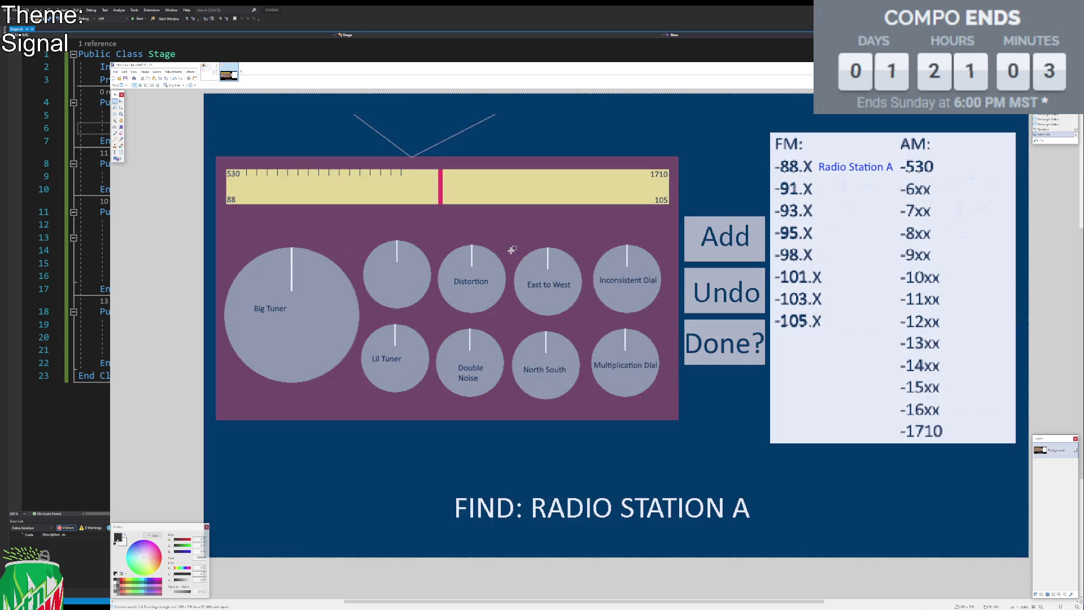
{"action": "key", "text": "ctrl+d"}
{"action": "key", "text": "ctrl+Tab"}
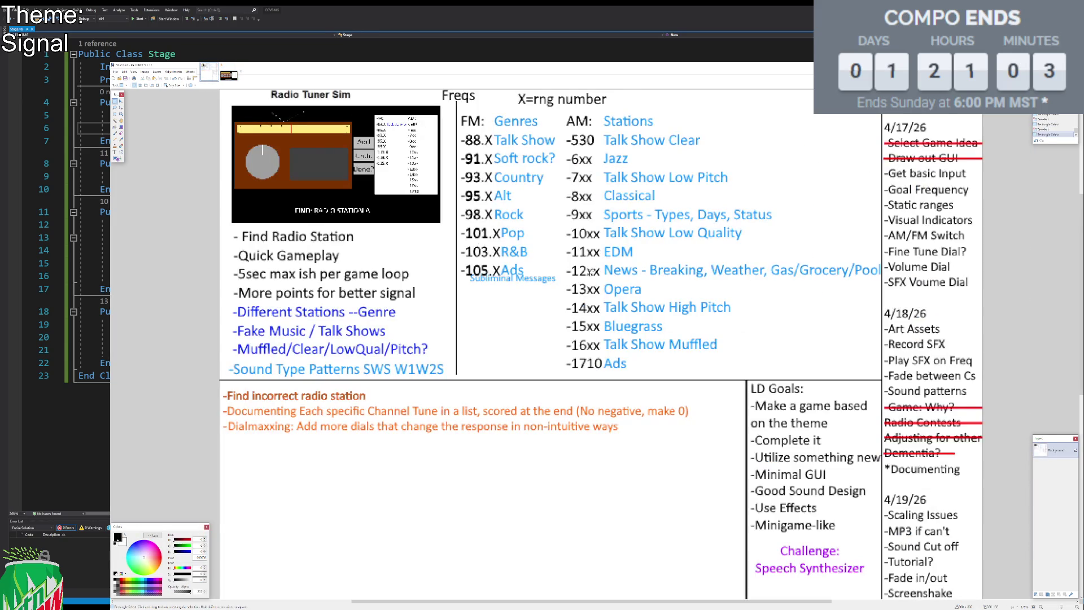
{"action": "scroll", "coordinate": [498, 249], "scroll_direction": "down", "scroll_amount": 1}
{"action": "key", "text": "ctrl+v"}
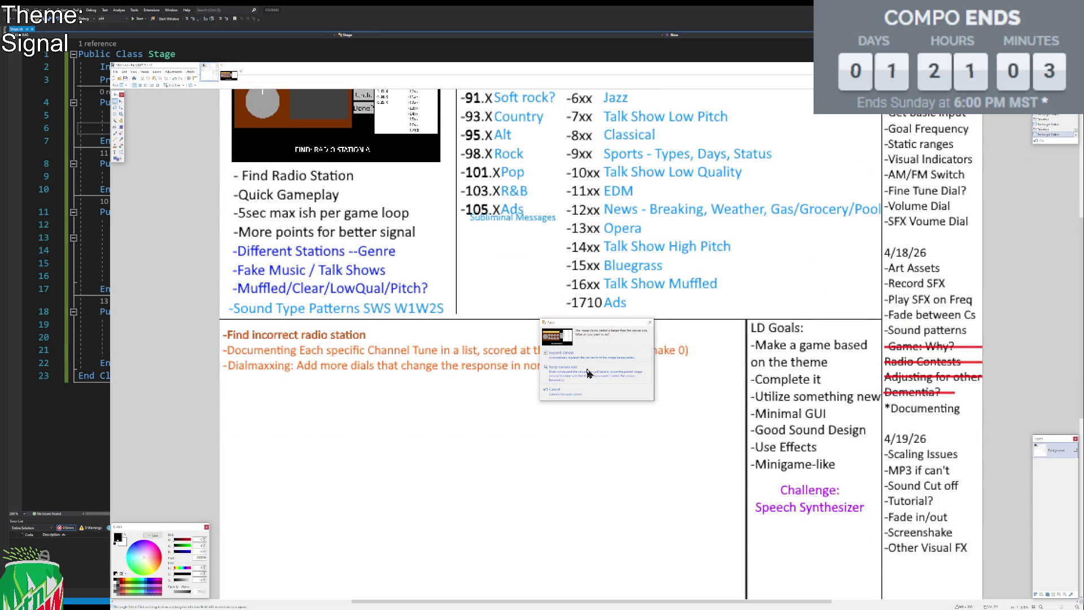
{"action": "left_click", "coordinate": [594, 372]}
Shrink the pasted mockup to a thumbnail and place it below the orange idea lines.
{"action": "left_click_drag", "start_coordinate": [909, 484], "coordinate": [684, 364]}
{"action": "key", "text": "ctrl+0"}
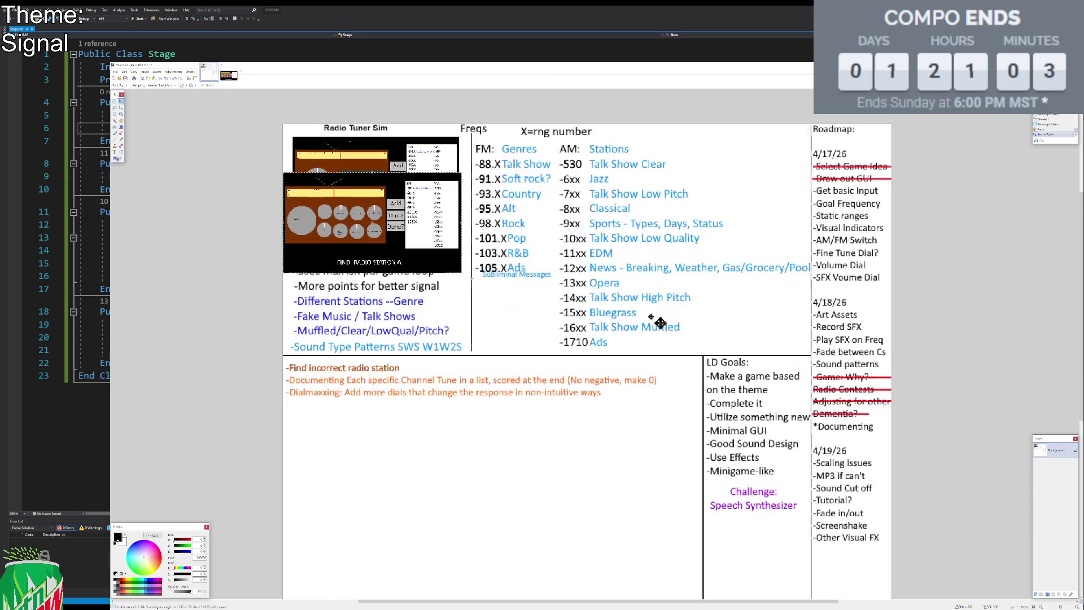
{"action": "mouse_move", "coordinate": [433, 174]}
{"action": "left_mouse_down"}
{"action": "mouse_move", "coordinate": [455, 471]}
{"action": "mouse_move", "coordinate": [442, 408]}
{"action": "mouse_move", "coordinate": [427, 408]}
{"action": "left_mouse_up"}
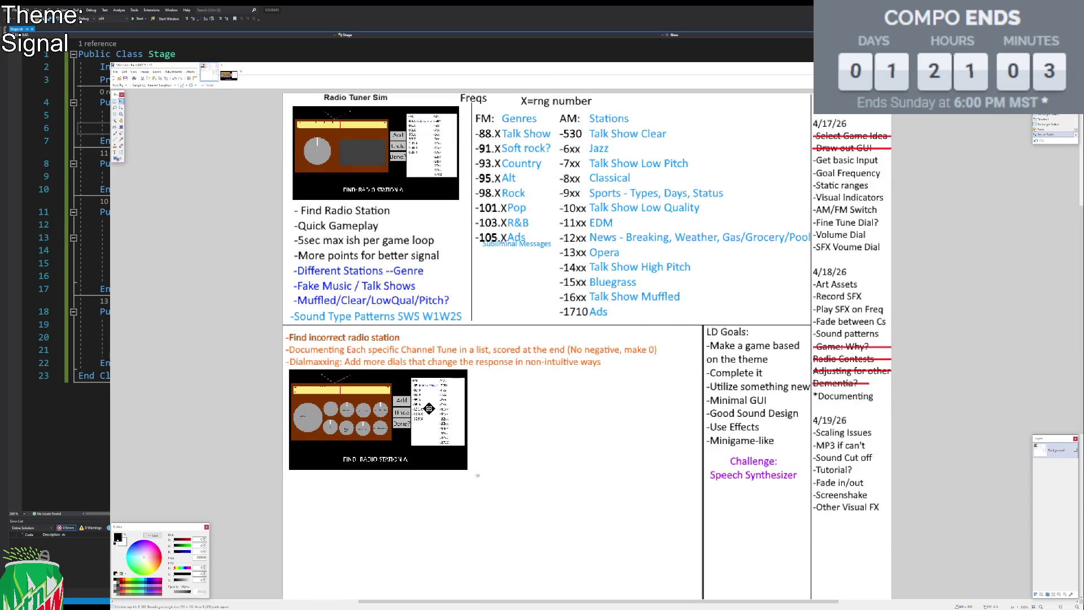
{"action": "mouse_move", "coordinate": [466, 470]}
{"action": "left_mouse_down"}
{"action": "mouse_move", "coordinate": [430, 450]}
{"action": "mouse_move", "coordinate": [423, 432]}
{"action": "mouse_move", "coordinate": [639, 433]}
{"action": "mouse_move", "coordinate": [416, 430]}
{"action": "mouse_move", "coordinate": [684, 430]}
{"action": "left_mouse_up"}
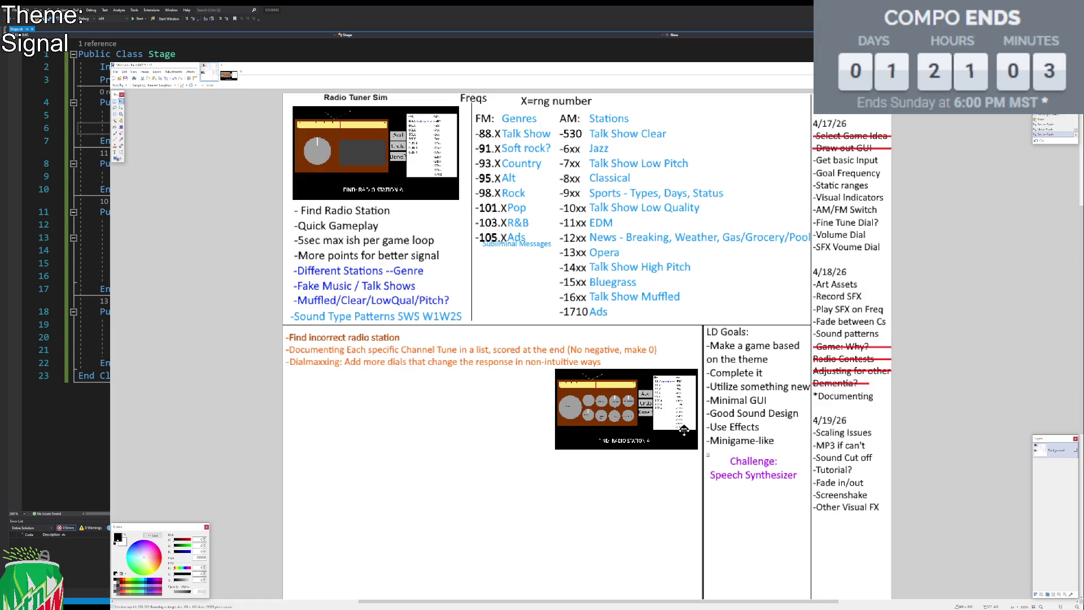
Nudge the thumbnail slightly right, finish the paste, and return to the radio mockup image.
{"action": "left_click_drag", "start_coordinate": [685, 431], "coordinate": [686, 431]}
{"action": "key", "text": "s"}
{"action": "scroll", "coordinate": [542, 395], "scroll_direction": "right", "scroll_amount": 1}
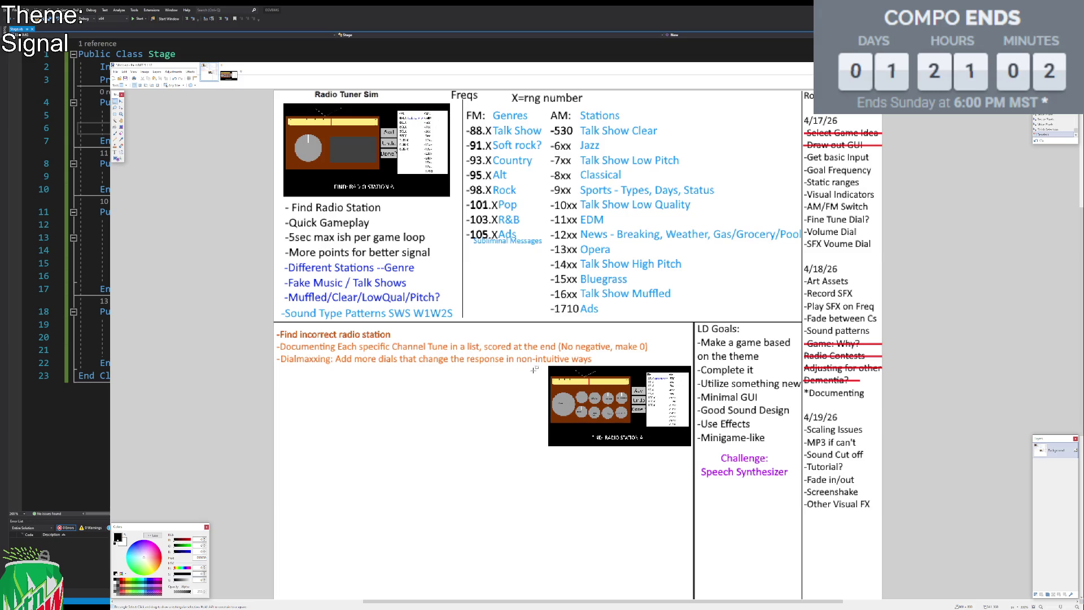
{"action": "left_click", "coordinate": [229, 74]}
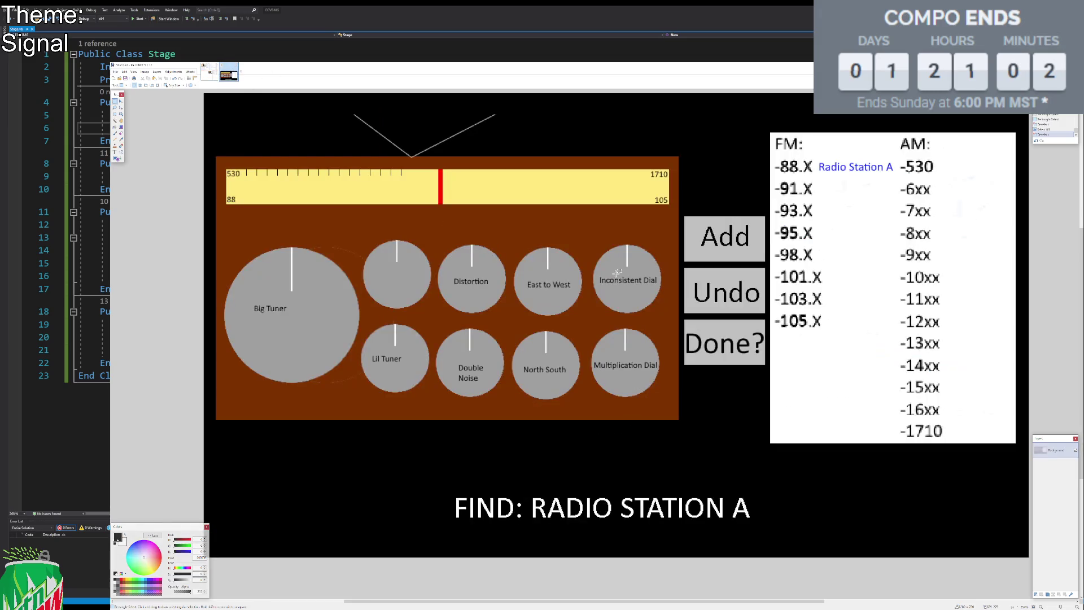
Rectangle-select the Add/Undo/Done? buttons and FM/AM frequency list area, then deselect.
{"action": "mouse_move", "coordinate": [1028, 126]}
{"action": "left_mouse_down"}
{"action": "mouse_move", "coordinate": [953, 231]}
{"action": "mouse_move", "coordinate": [685, 495]}
{"action": "mouse_move", "coordinate": [681, 456]}
{"action": "left_mouse_up"}
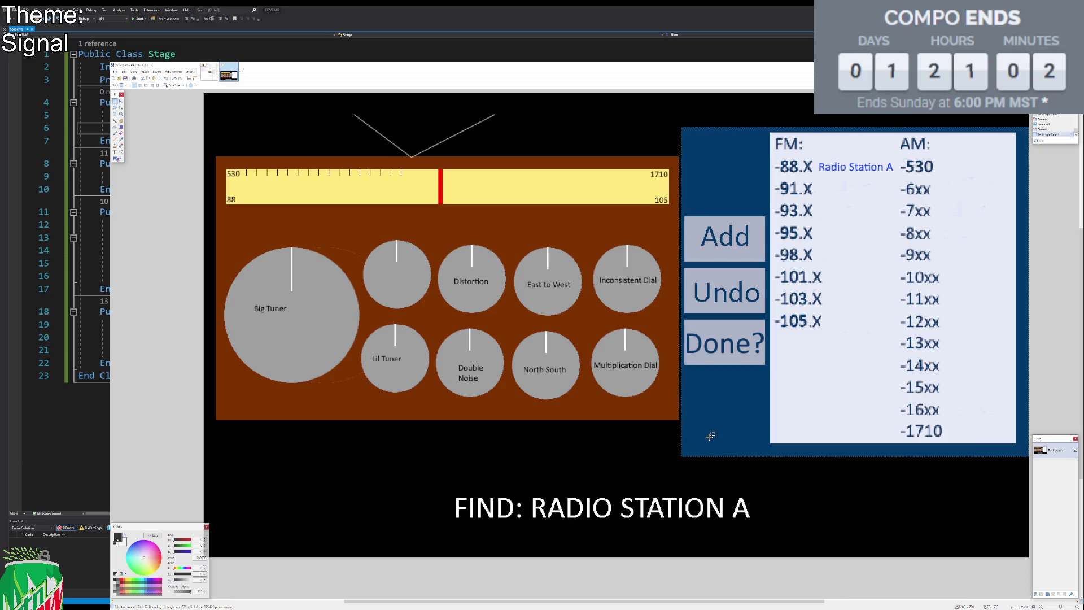
{"action": "scroll", "coordinate": [709, 396], "scroll_direction": "right", "scroll_amount": 2}
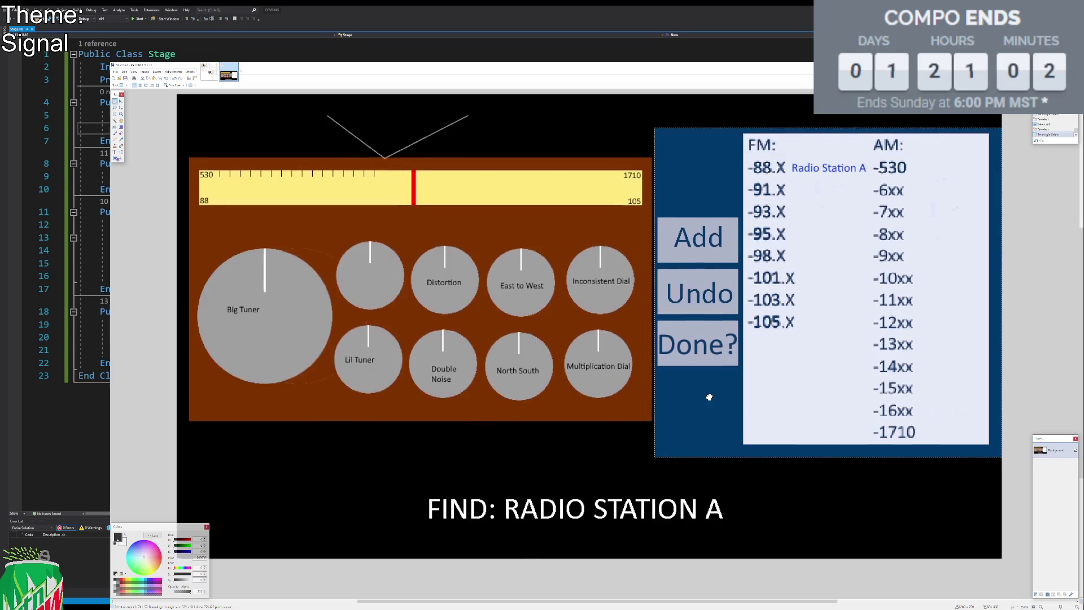
{"action": "scroll", "coordinate": [709, 396], "scroll_direction": "up", "scroll_amount": 1}
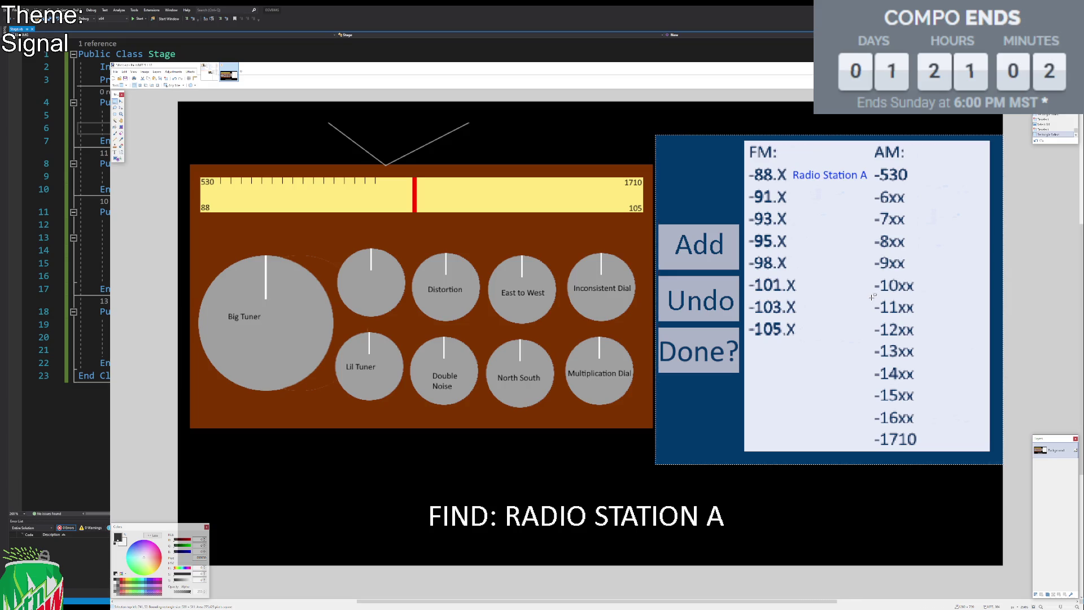
{"action": "left_click", "coordinate": [872, 296]}
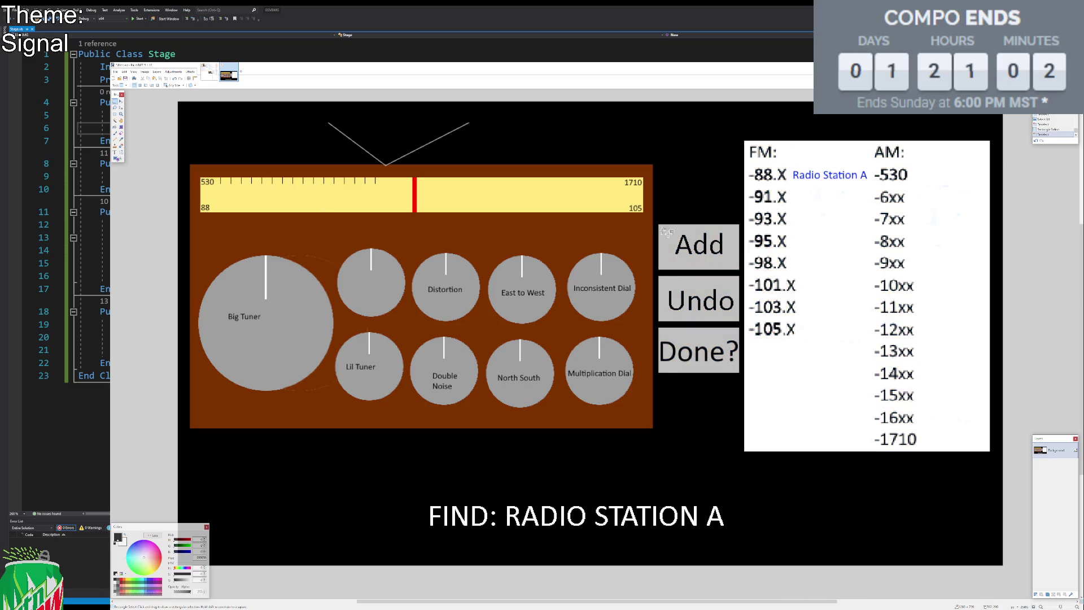
Reselect the mockup's right panel, then try selections on the notes' Freqs area and Speech Synthesizer box.
{"action": "mouse_move", "coordinate": [1013, 142]}
{"action": "left_mouse_down"}
{"action": "mouse_move", "coordinate": [995, 136]}
{"action": "mouse_move", "coordinate": [684, 473]}
{"action": "mouse_move", "coordinate": [655, 473]}
{"action": "left_mouse_up"}
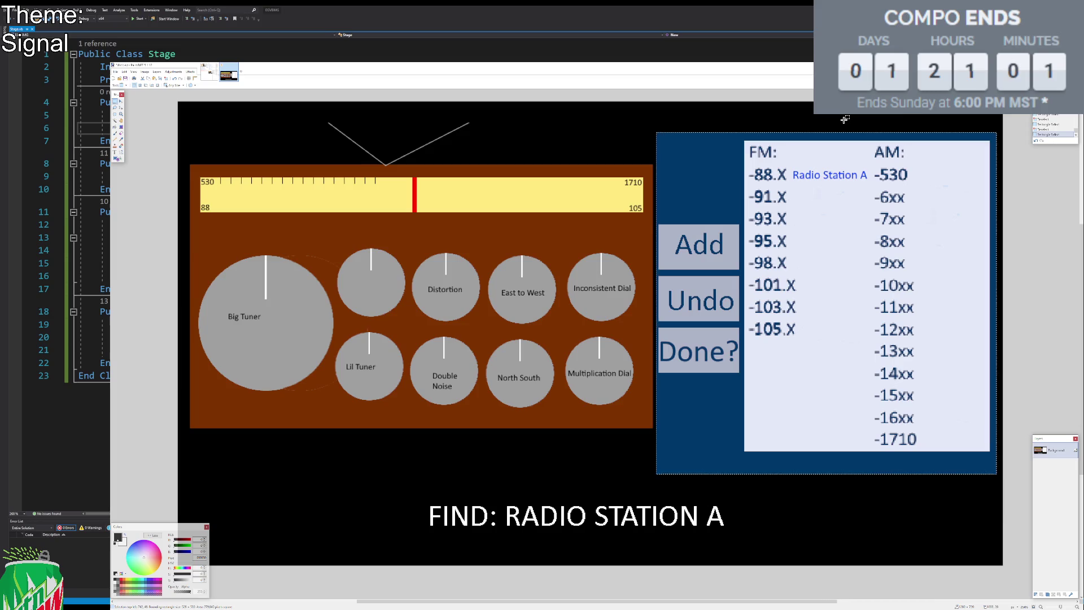
{"action": "left_click", "coordinate": [844, 119]}
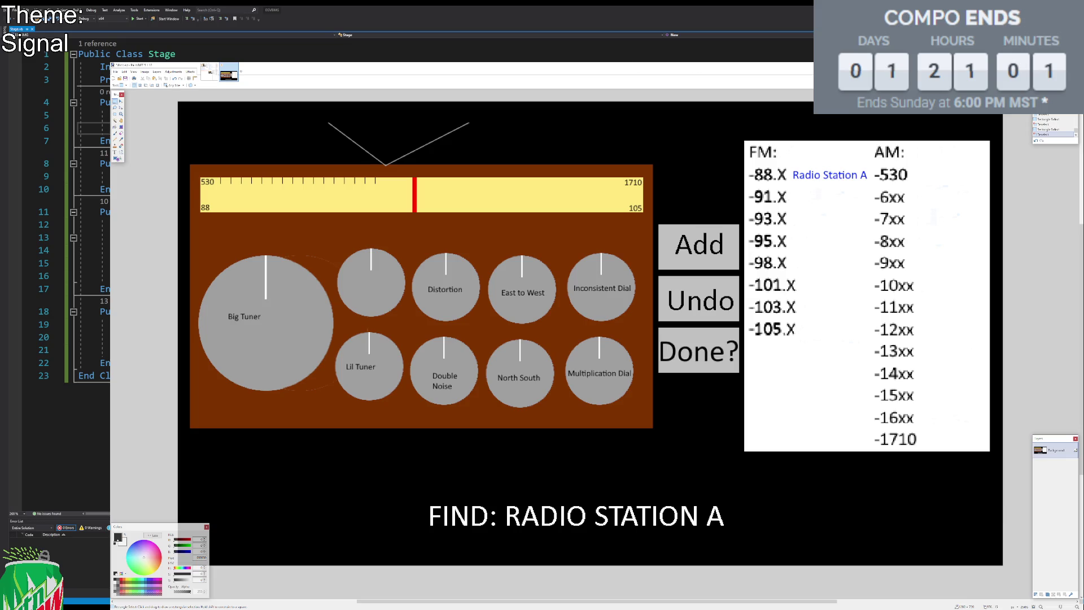
{"action": "left_click", "coordinate": [206, 78]}
{"action": "left_click_drag", "start_coordinate": [463, 103], "coordinate": [802, 321]}
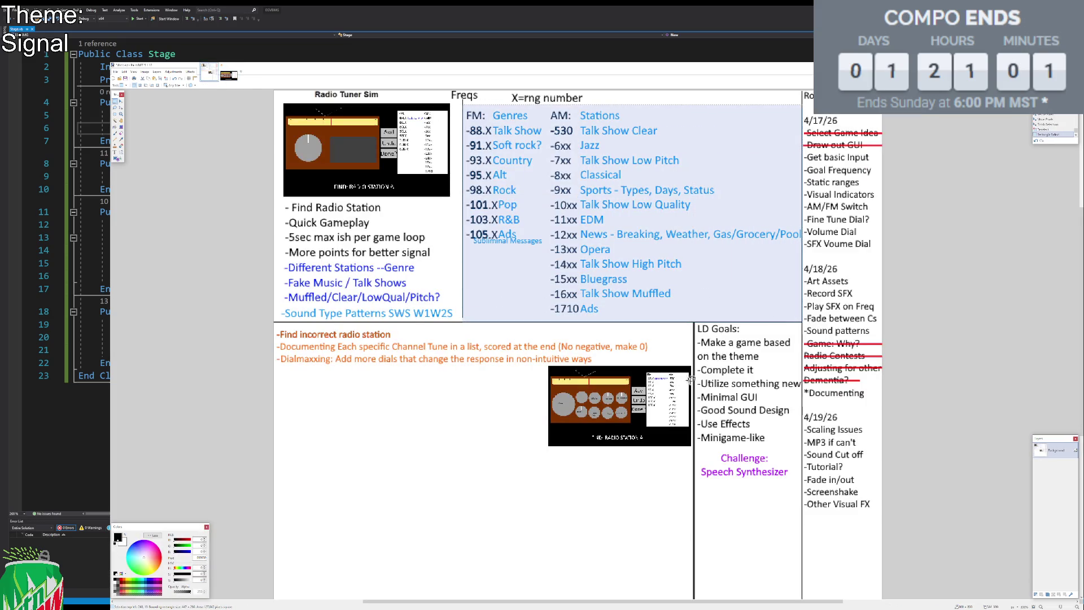
{"action": "mouse_move", "coordinate": [694, 483]}
{"action": "left_mouse_down"}
{"action": "mouse_move", "coordinate": [759, 450]}
{"action": "mouse_move", "coordinate": [789, 450]}
{"action": "left_mouse_up"}
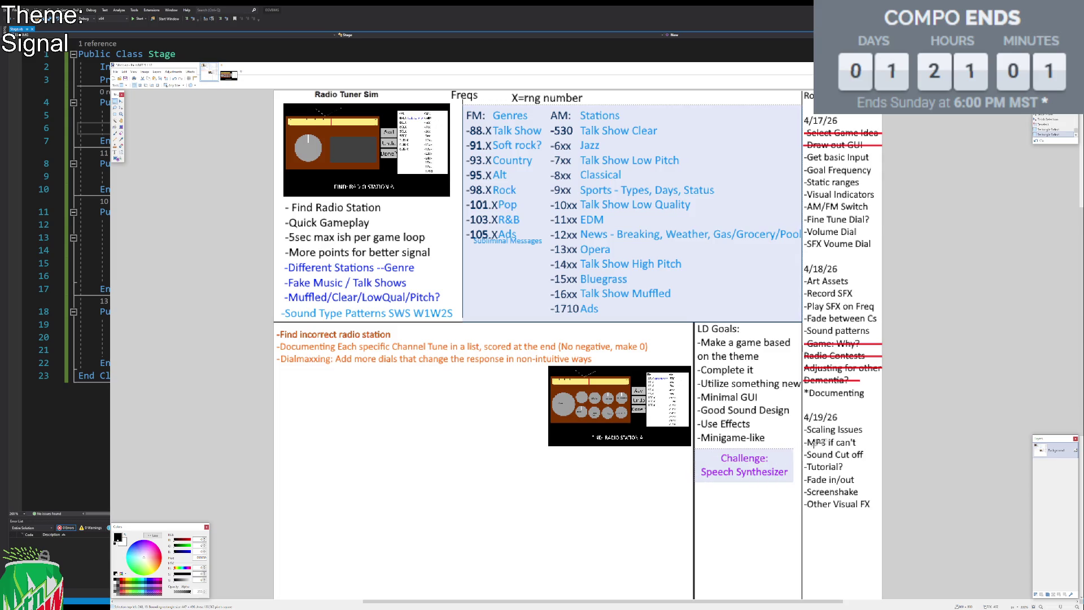
{"action": "left_click", "coordinate": [993, 322]}
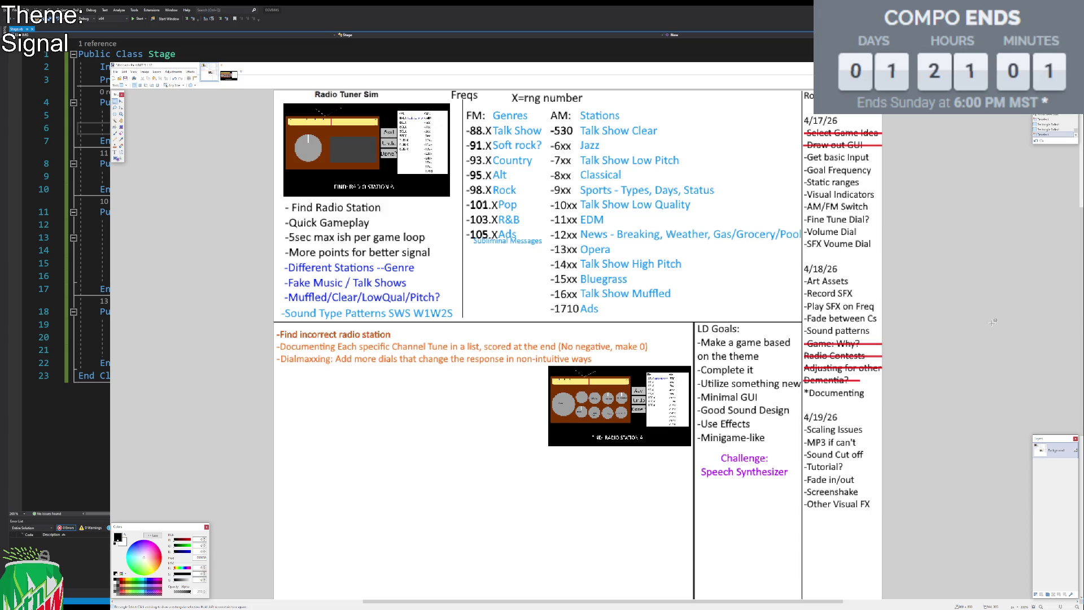
Select the Freqs list in the notes, then switch to the radio tuner GUI image.
{"action": "left_click_drag", "start_coordinate": [463, 106], "coordinate": [801, 317]}
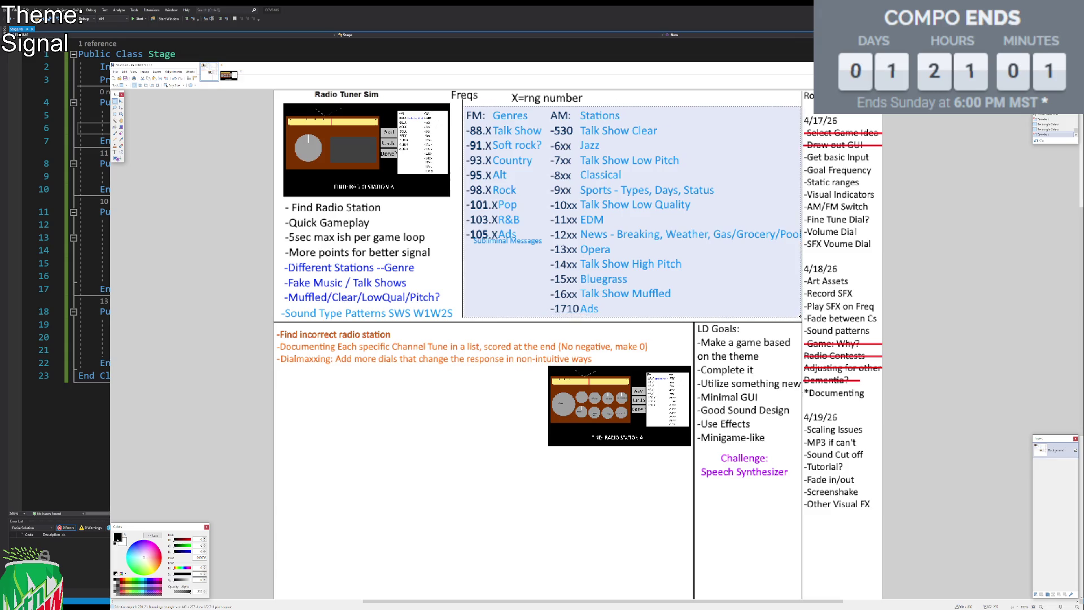
{"action": "left_click", "coordinate": [666, 178]}
{"action": "left_click", "coordinate": [228, 75]}
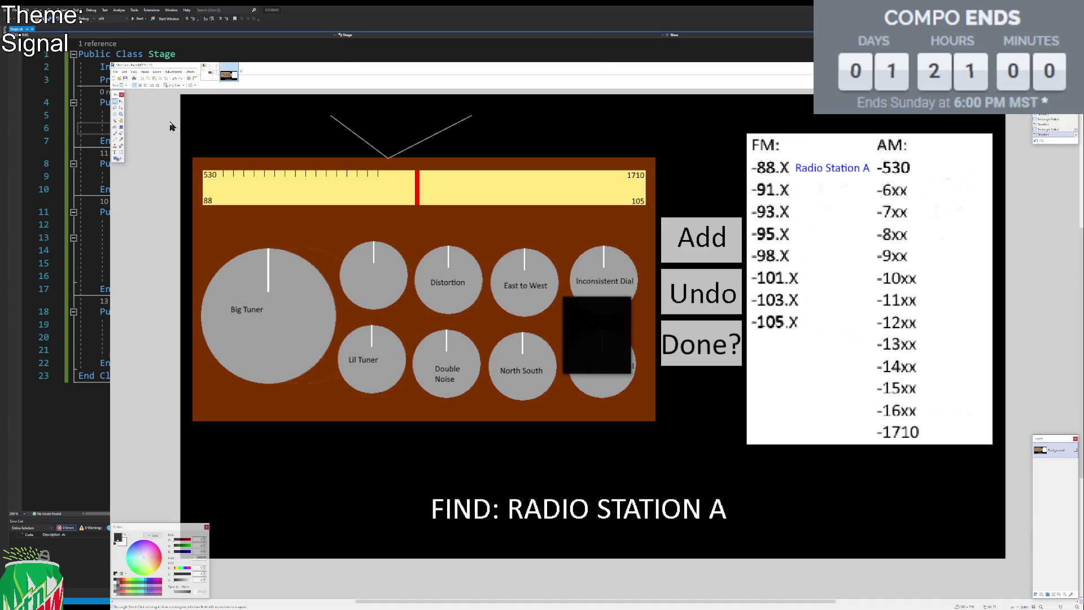
{"action": "key", "text": "Return"}
{"action": "key", "text": "ctrl+v"}
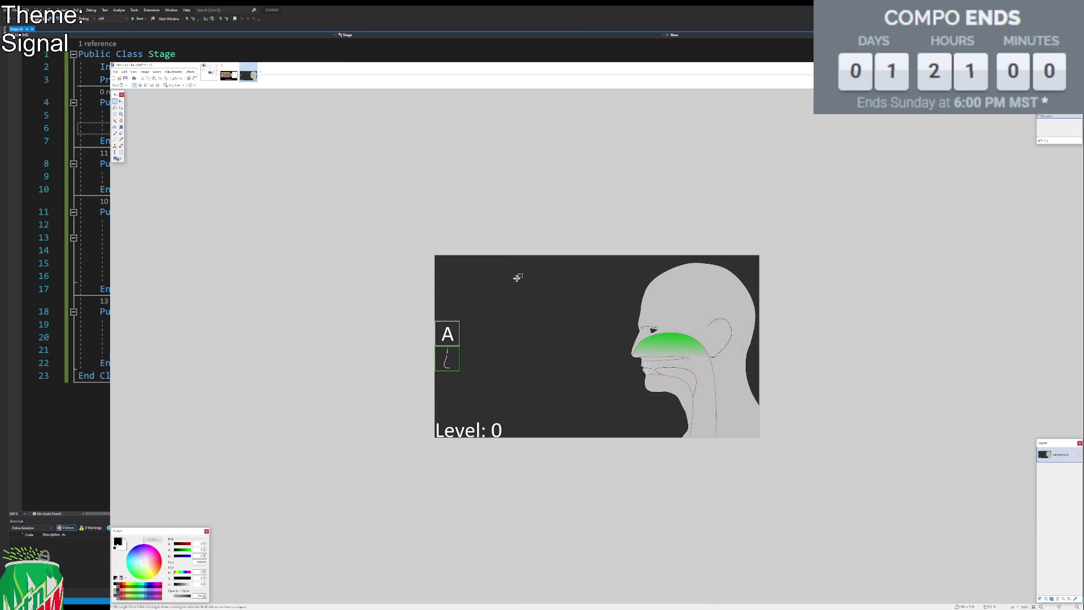
{"action": "key", "text": "ctrl+plus"}
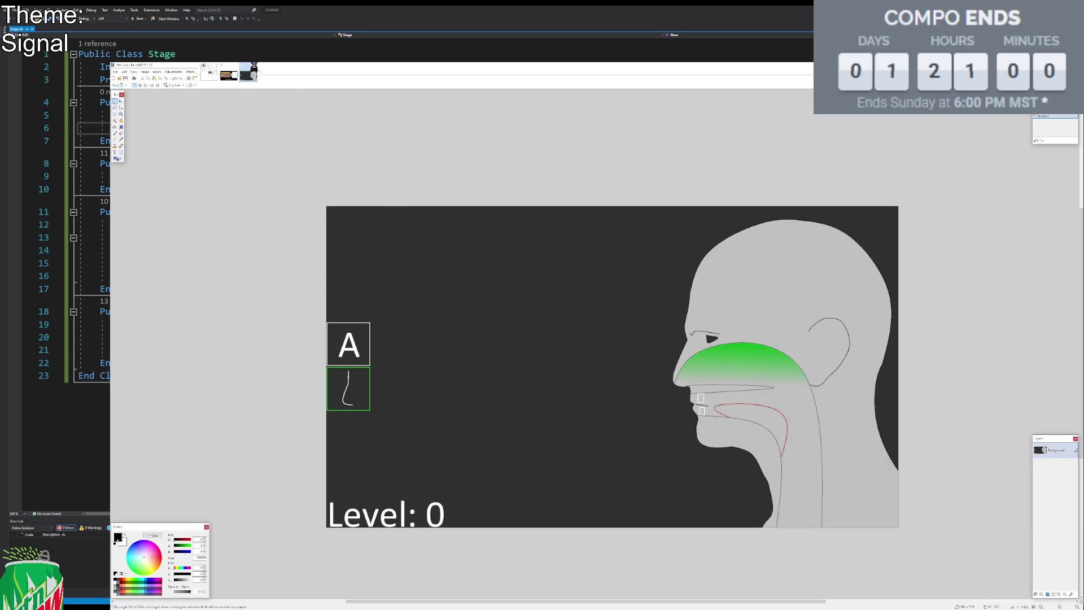
{"action": "left_click", "coordinate": [253, 66]}
{"action": "left_click", "coordinate": [591, 364]}
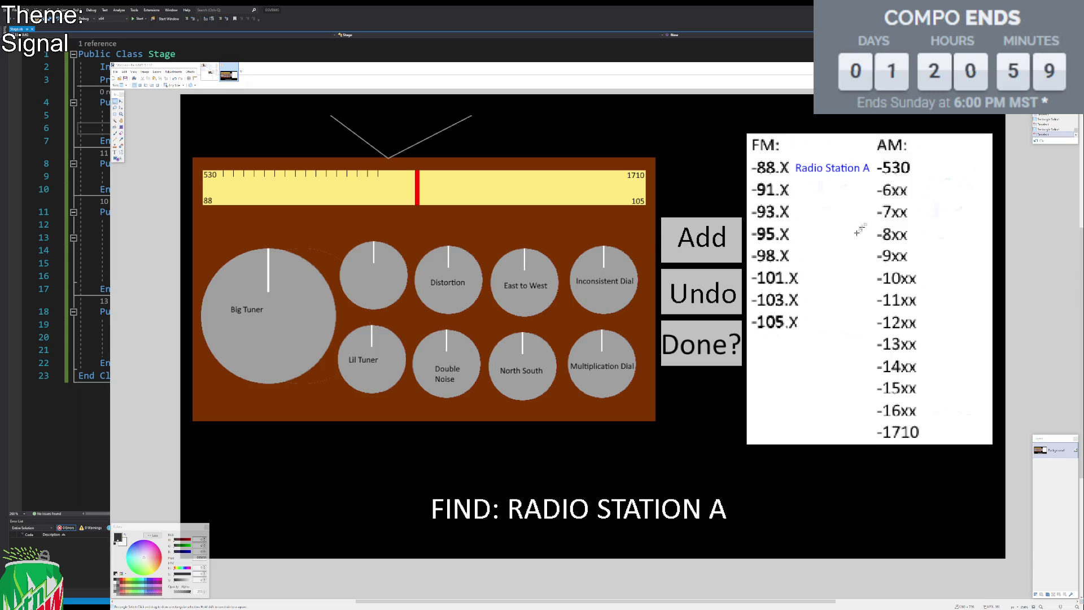
{"action": "mouse_move", "coordinate": [735, 129]}
{"action": "left_mouse_down"}
{"action": "mouse_move", "coordinate": [971, 446]}
{"action": "mouse_move", "coordinate": [969, 469]}
{"action": "left_mouse_up"}
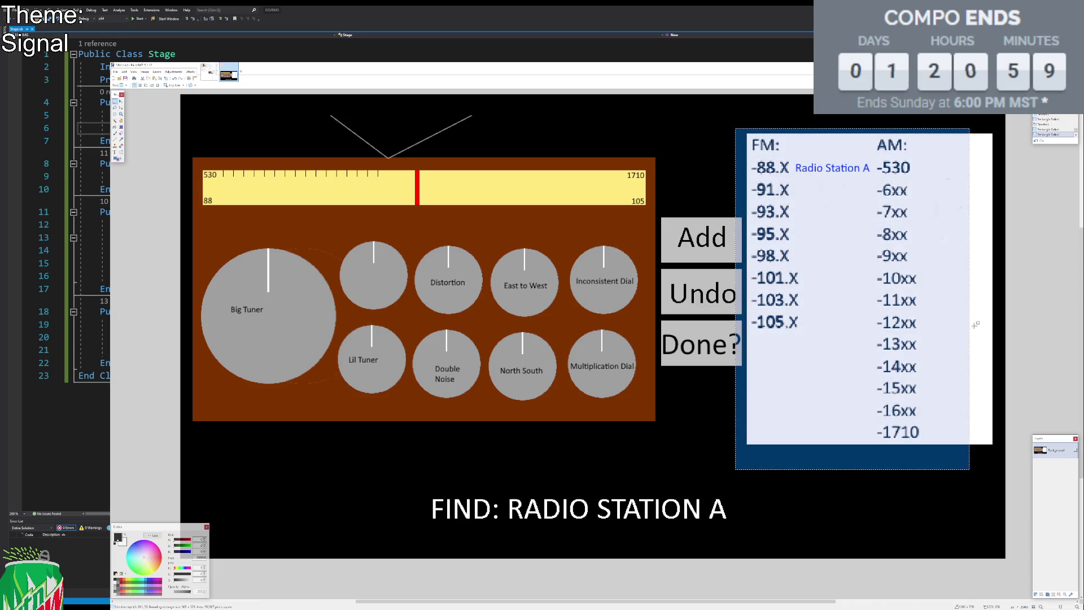
{"action": "left_click", "coordinate": [977, 318]}
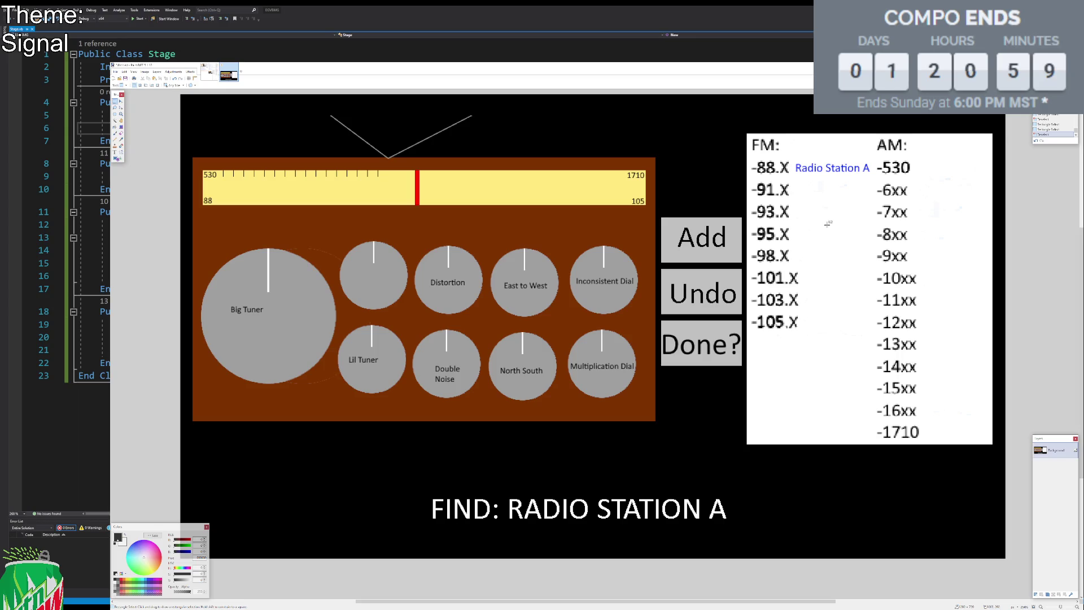
{"action": "mouse_move", "coordinate": [741, 114]}
{"action": "left_mouse_down"}
{"action": "mouse_move", "coordinate": [1005, 452]}
{"action": "mouse_move", "coordinate": [1004, 470]}
{"action": "left_mouse_up"}
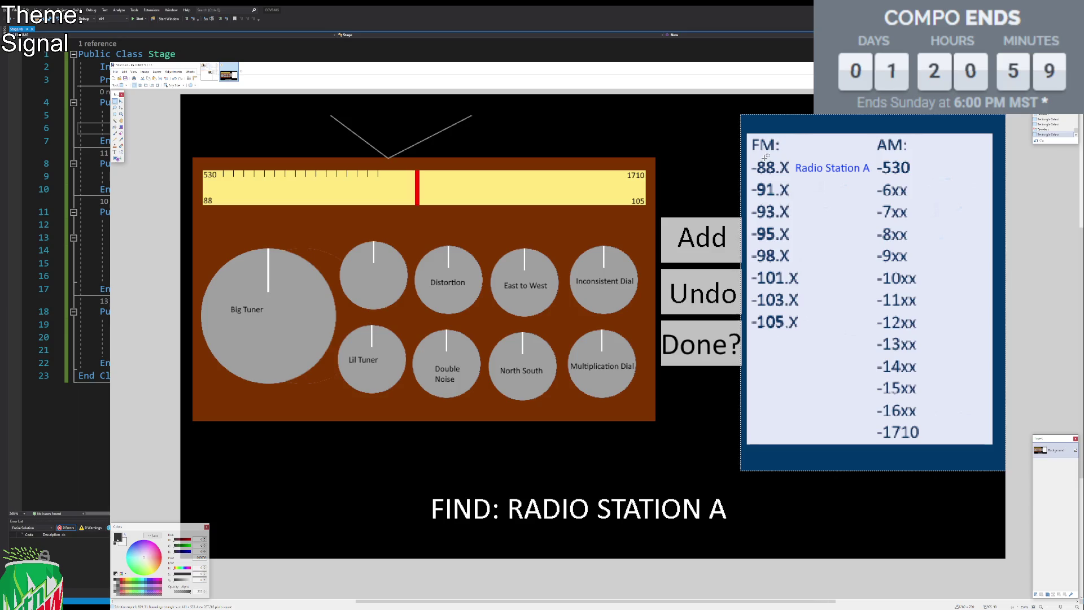
{"action": "left_click", "coordinate": [668, 138]}
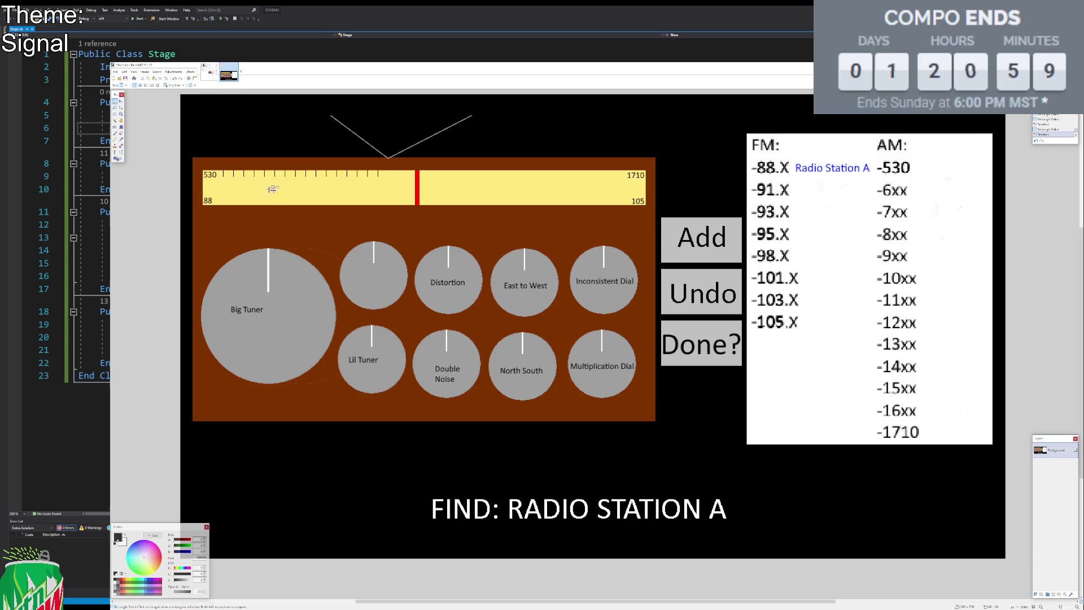
{"action": "left_click_drag", "start_coordinate": [322, 168], "coordinate": [327, 183]}
{"action": "left_click", "coordinate": [336, 182]}
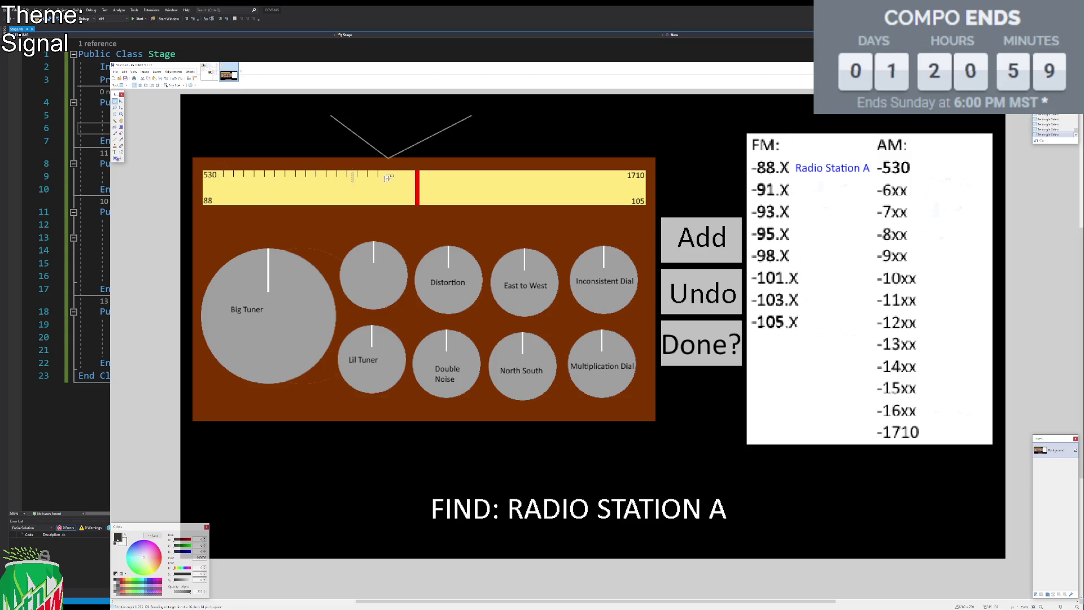
{"action": "left_click", "coordinate": [510, 150]}
{"action": "mouse_move", "coordinate": [188, 106]}
{"action": "left_mouse_down"}
{"action": "mouse_move", "coordinate": [536, 321]}
{"action": "mouse_move", "coordinate": [666, 446]}
{"action": "mouse_move", "coordinate": [658, 431]}
{"action": "left_mouse_up"}
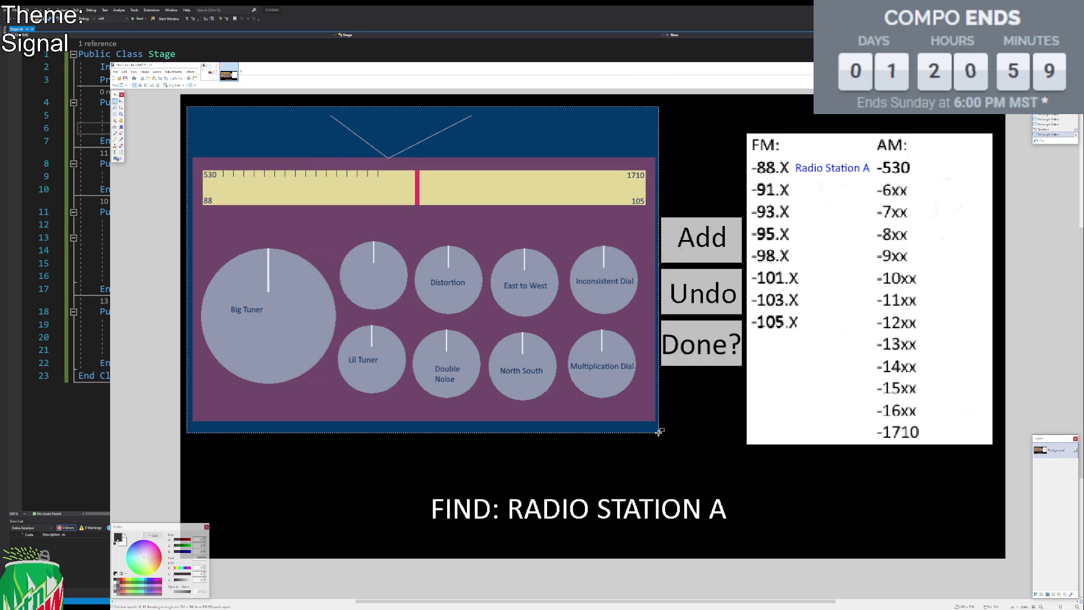
Create a new blank 1280x720 image and paste the radio image into it.
{"action": "left_click", "coordinate": [113, 79]}
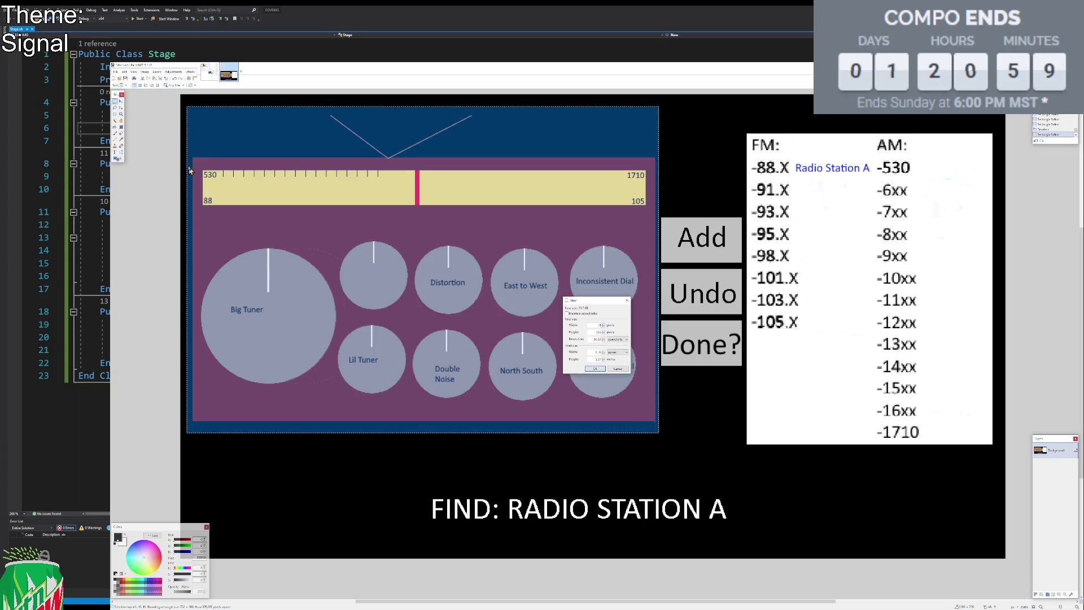
{"action": "key", "text": "Return"}
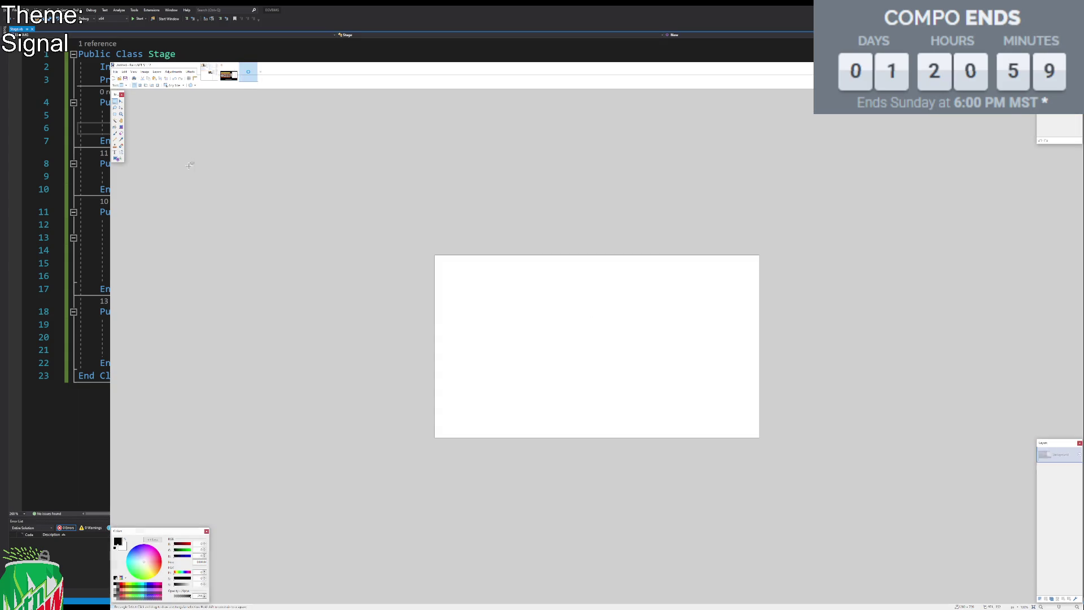
{"action": "scroll", "coordinate": [659, 379], "scroll_direction": "up", "scroll_amount": 3}
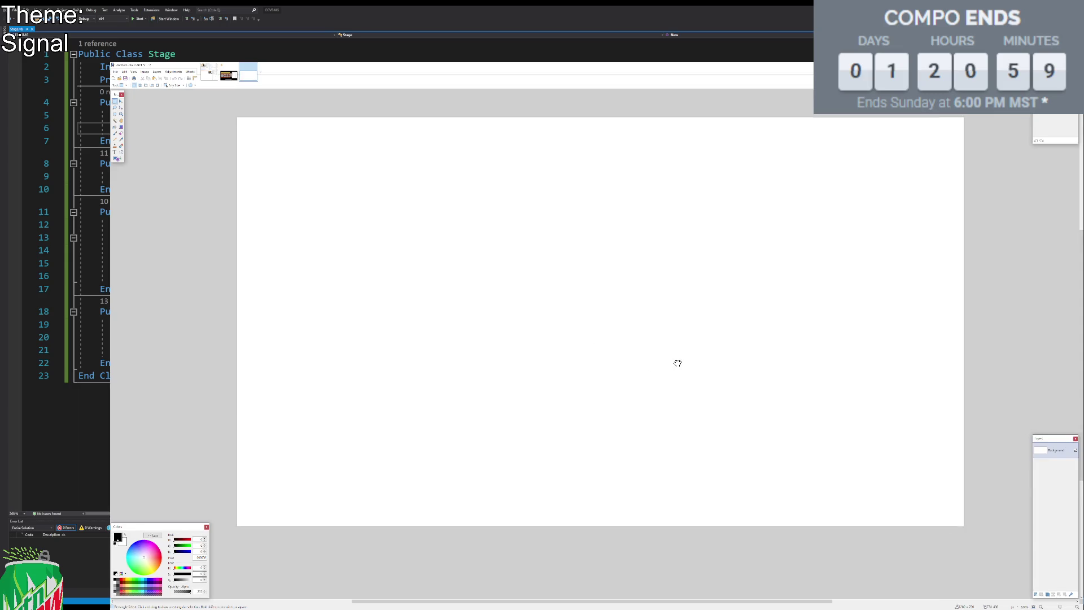
{"action": "key", "text": "ctrl+v"}
Stretch the pasted radio image to fill the whole 1280x720 canvas and commit it.
{"action": "mouse_move", "coordinate": [654, 415]}
{"action": "left_mouse_down"}
{"action": "mouse_move", "coordinate": [915, 525]}
{"action": "mouse_move", "coordinate": [903, 523]}
{"action": "left_mouse_up"}
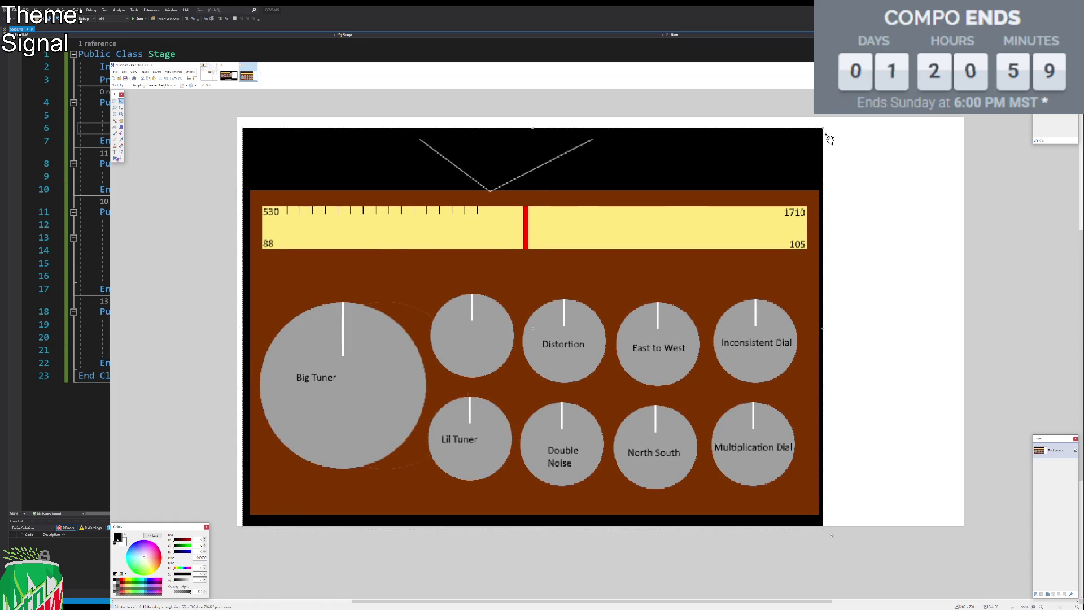
{"action": "left_click_drag", "start_coordinate": [822, 129], "coordinate": [860, 111]}
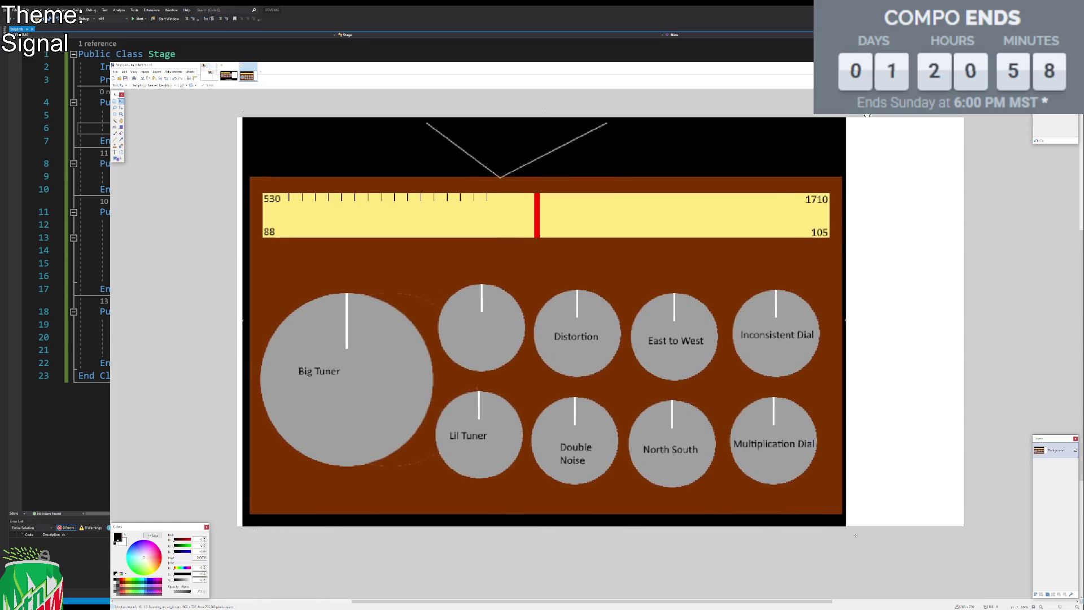
{"action": "left_click_drag", "start_coordinate": [240, 320], "coordinate": [235, 320]}
{"action": "left_click_drag", "start_coordinate": [849, 320], "coordinate": [973, 320]}
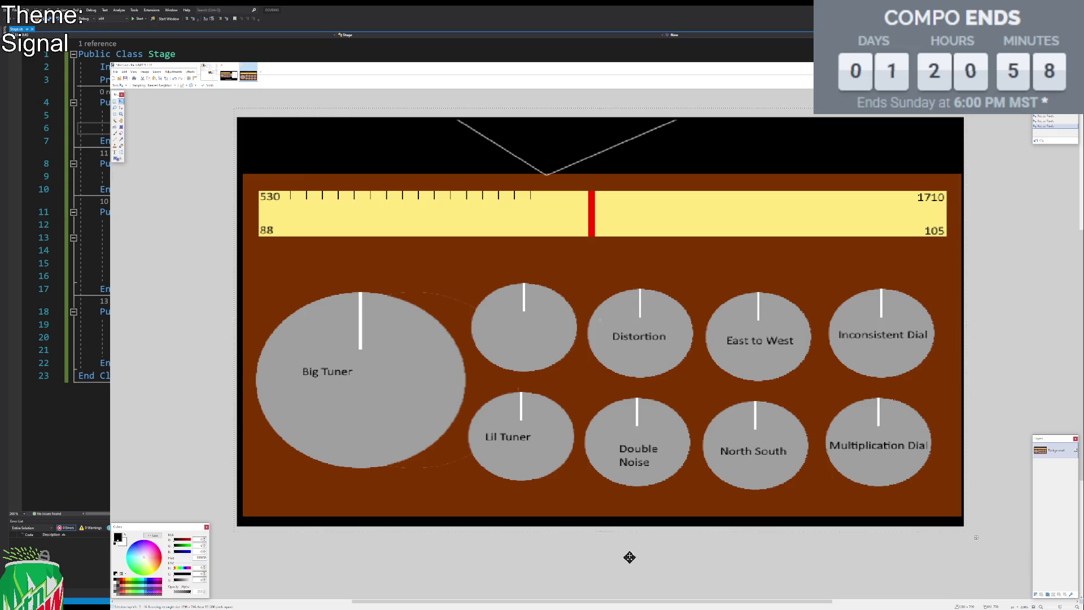
{"action": "left_click_drag", "start_coordinate": [595, 527], "coordinate": [597, 530]}
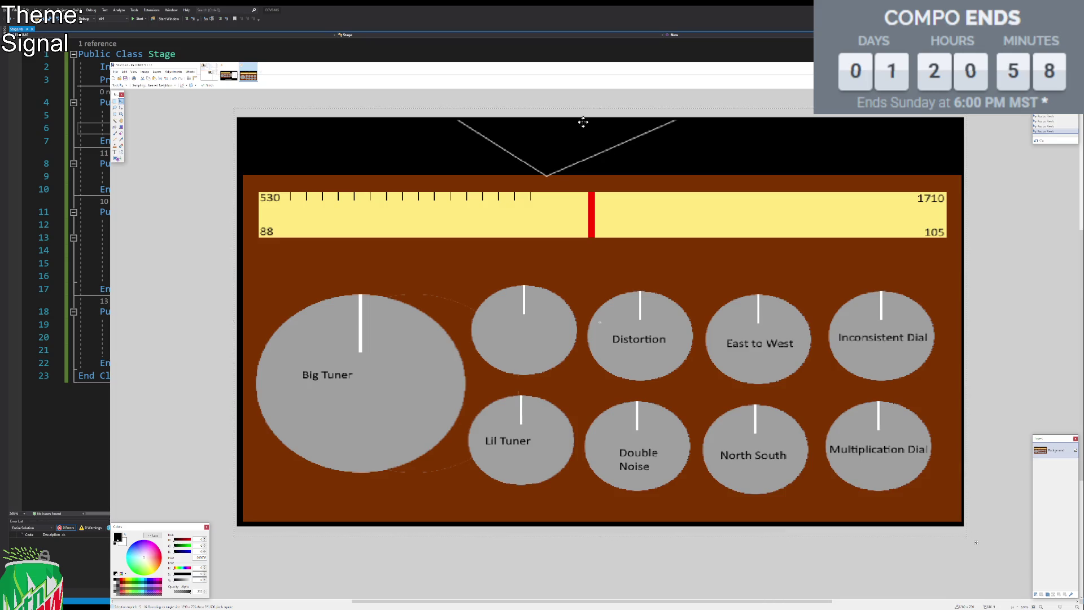
{"action": "left_click_drag", "start_coordinate": [602, 107], "coordinate": [601, 102]}
{"action": "left_click", "coordinate": [115, 102]}
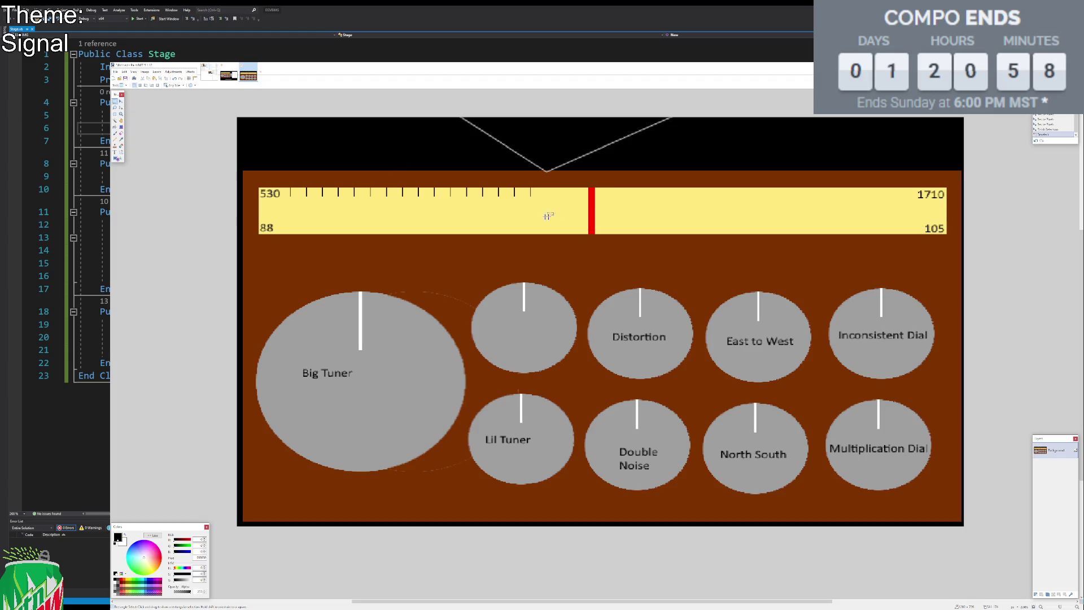
Rectangle-select the tick marks on the tuner scale, then drop the selection.
{"action": "left_click_drag", "start_coordinate": [561, 216], "coordinate": [283, 167]}
{"action": "mouse_move", "coordinate": [553, 214]}
{"action": "left_mouse_down"}
{"action": "mouse_move", "coordinate": [537, 199]}
{"action": "mouse_move", "coordinate": [293, 166]}
{"action": "left_mouse_up"}
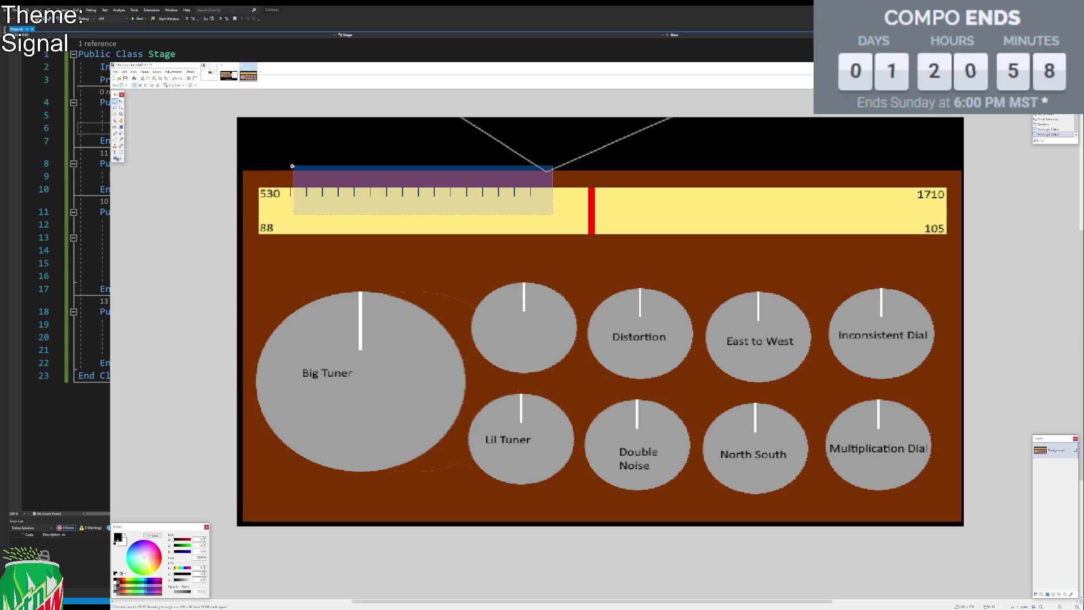
{"action": "left_click", "coordinate": [449, 215]}
{"action": "scroll", "coordinate": [497, 206], "scroll_direction": "up", "scroll_amount": 4}
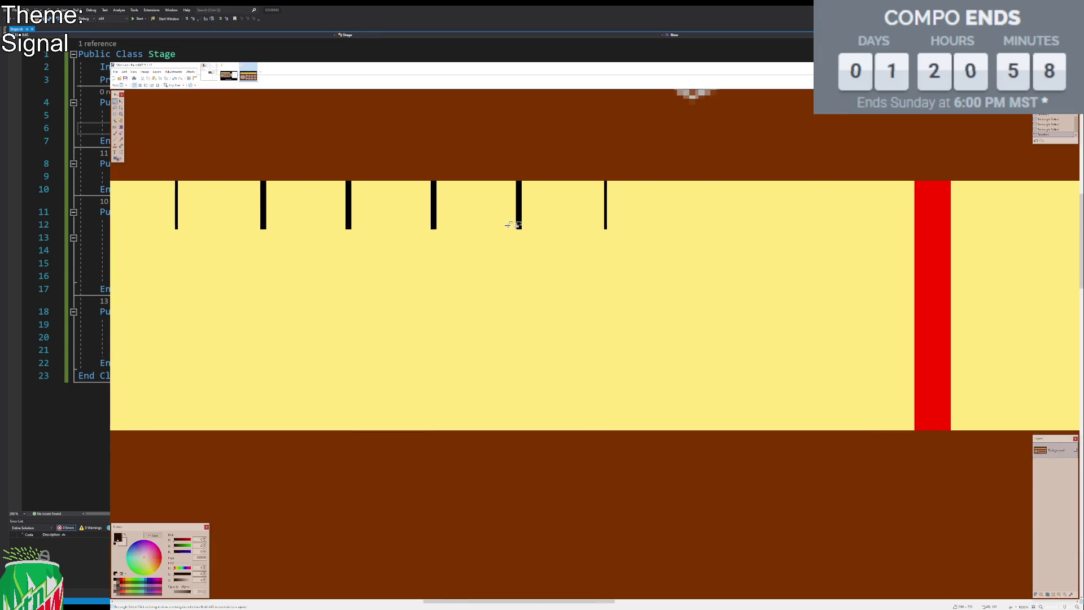
Select a single tick mark and move it past the red needle.
{"action": "mouse_move", "coordinate": [508, 180]}
{"action": "left_mouse_down"}
{"action": "mouse_move", "coordinate": [546, 239]}
{"action": "mouse_move", "coordinate": [550, 273]}
{"action": "mouse_move", "coordinate": [731, 299]}
{"action": "mouse_move", "coordinate": [800, 270]}
{"action": "left_mouse_up"}
{"action": "key", "text": "m"}
{"action": "scroll", "coordinate": [532, 251], "scroll_direction": "down", "scroll_amount": 2}
{"action": "scroll", "coordinate": [762, 282], "scroll_direction": "right", "scroll_amount": 5}
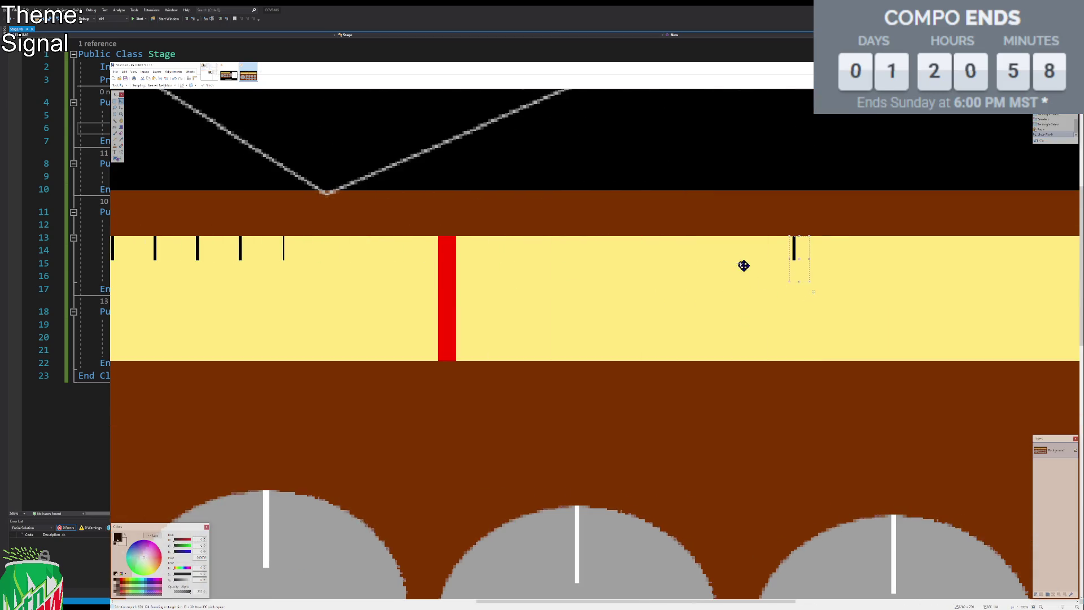
{"action": "key", "text": "s"}
Zoom out to center the full radio mockup, then switch to the planning notes image.
{"action": "scroll", "coordinate": [843, 277], "scroll_direction": "down", "scroll_amount": 2}
{"action": "left_click_drag", "start_coordinate": [888, 311], "coordinate": [732, 233]}
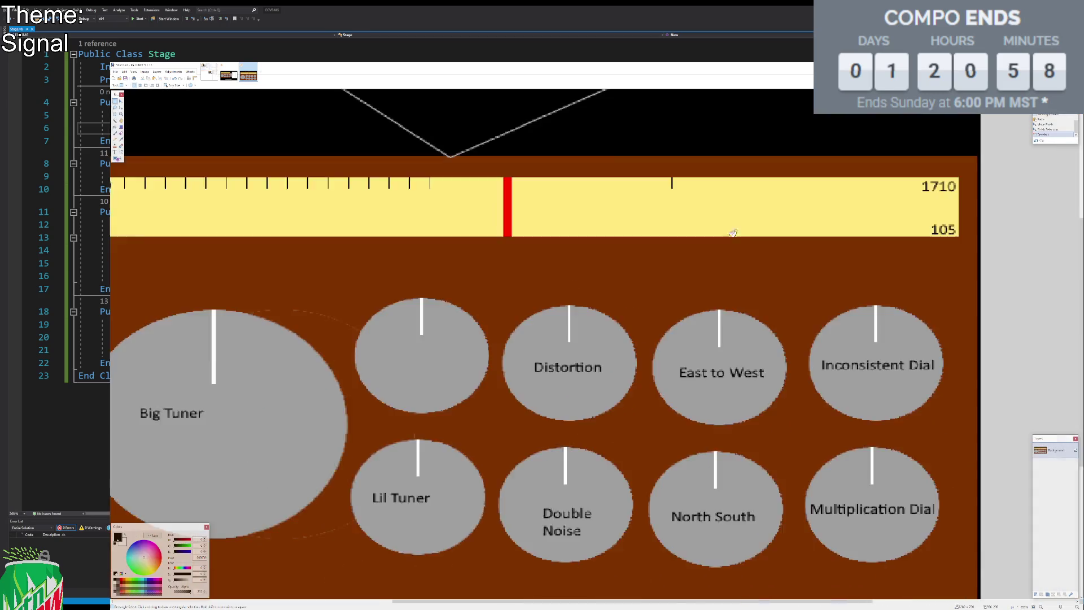
{"action": "scroll", "coordinate": [732, 234], "scroll_direction": "down", "scroll_amount": 3}
{"action": "scroll", "coordinate": [685, 281], "scroll_direction": "up", "scroll_amount": 3}
{"action": "mouse_move", "coordinate": [693, 281]}
{"action": "left_mouse_down"}
{"action": "mouse_move", "coordinate": [728, 280]}
{"action": "mouse_move", "coordinate": [717, 261]}
{"action": "left_mouse_up"}
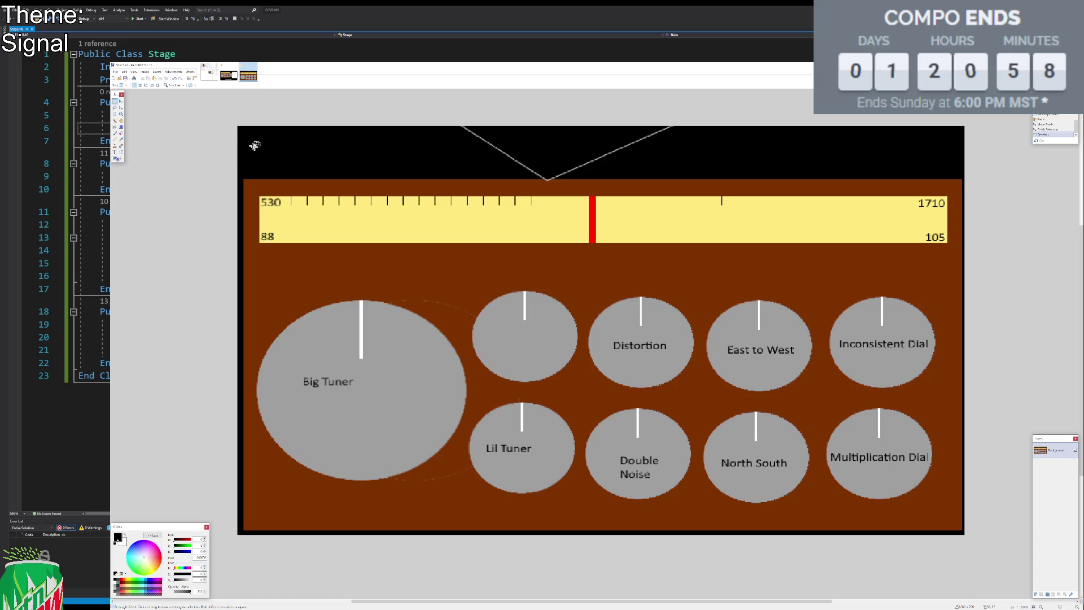
{"action": "left_click", "coordinate": [215, 80]}
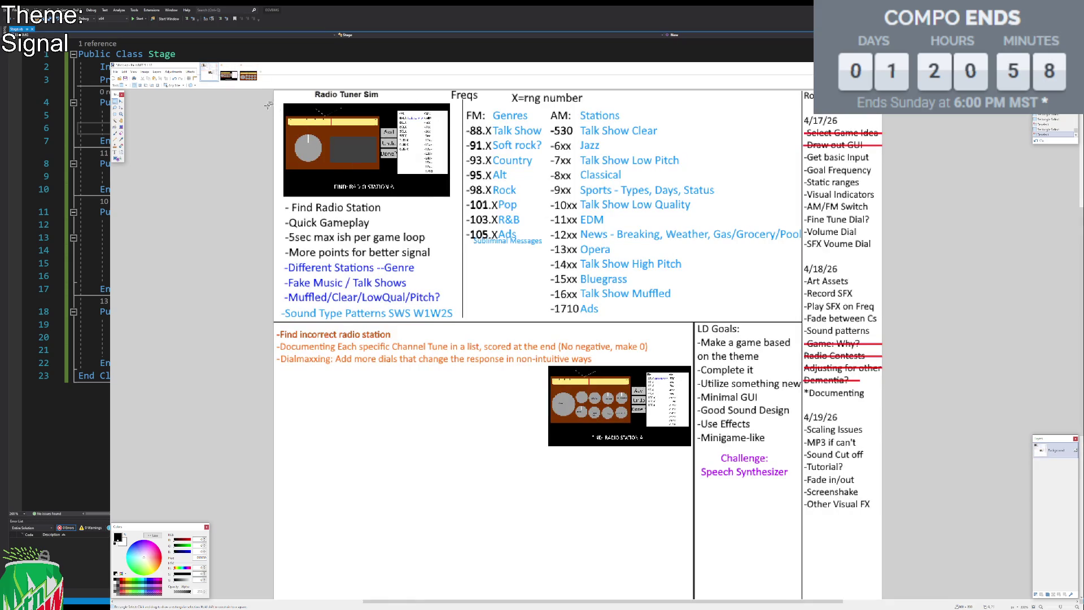
On the planning notes, choose the Text tool with orange colour and click below the Dialmaxxing line.
{"action": "left_click", "coordinate": [249, 76]}
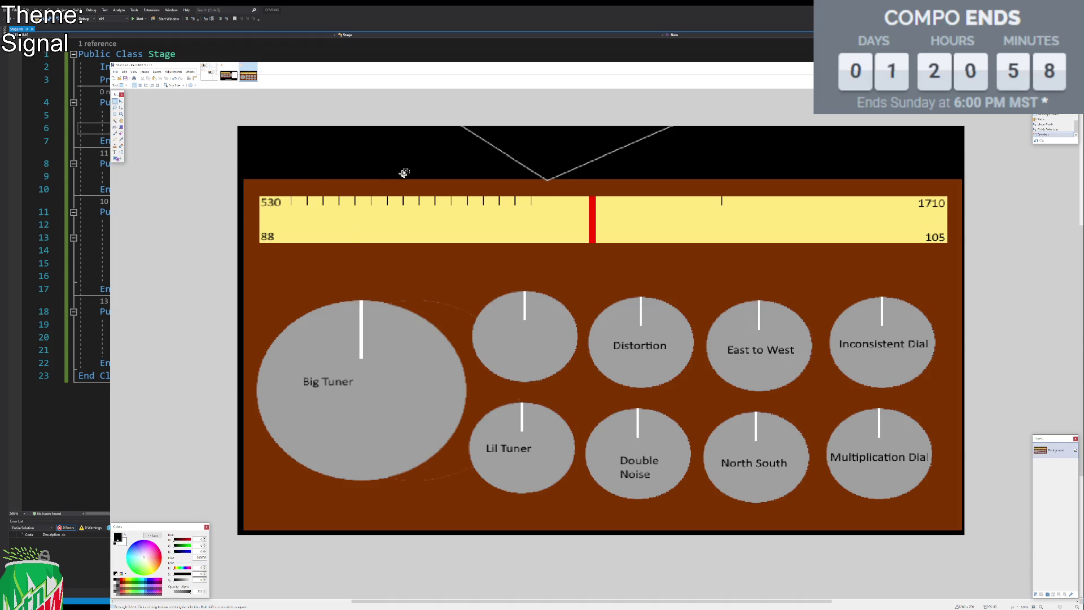
{"action": "left_click", "coordinate": [210, 73]}
{"action": "left_click", "coordinate": [115, 152]}
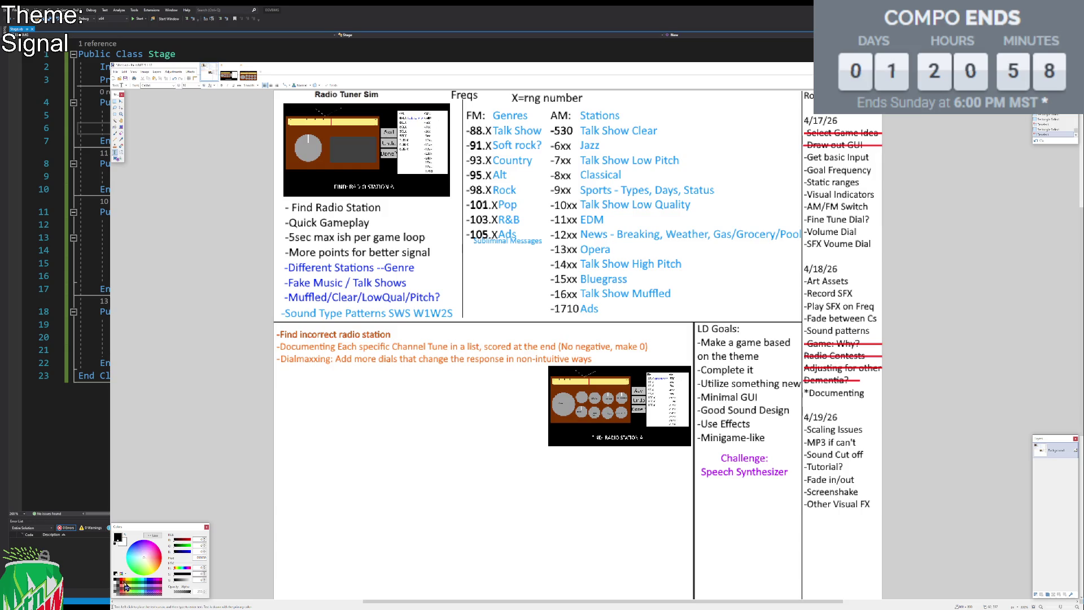
{"action": "left_click", "coordinate": [151, 548]}
{"action": "left_click", "coordinate": [273, 372]}
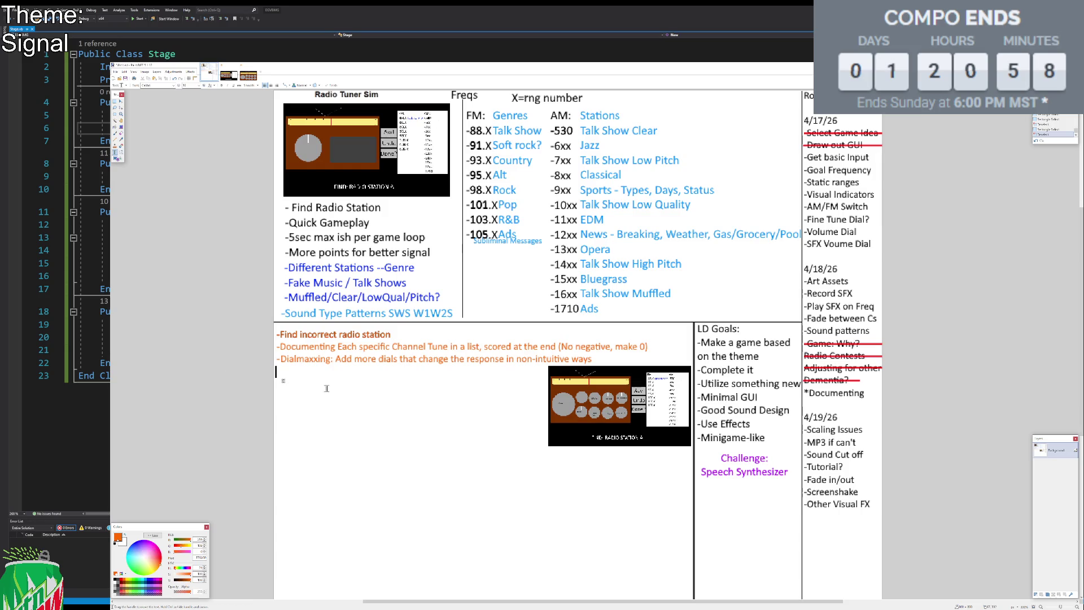
Type the orange line '-Find ALL the Radio Stations 3 + N, markers where a station is'.
{"action": "type", "text": "-Find ALL the "}
{"action": "type", "text": "Radio Station"}
{"action": "type", "text": "s N *"}
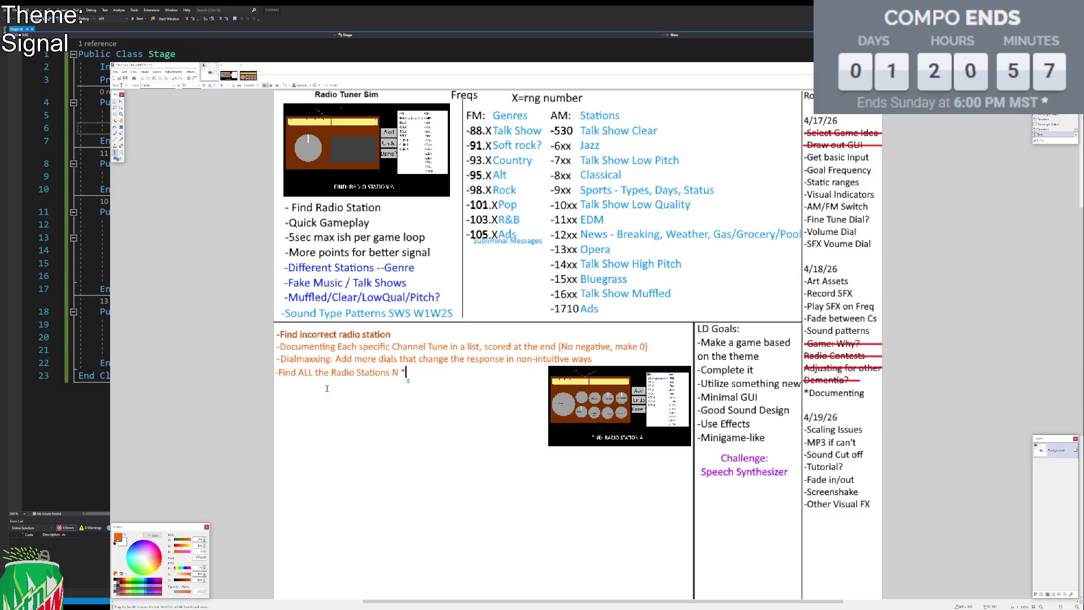
{"action": "key", "text": "BackSpace"}
{"action": "type", "text": "N"}
{"action": "key", "text": "BackSpace"}
{"action": "type", "text": "5 + N"}
{"action": "key", "text": "BackSpace"}
{"action": "key", "text": "BackSpace"}
{"action": "key", "text": "BackSpace"}
{"action": "type", "text": "3 + N"}
{"action": "type", "text": ", markers "}
{"action": "type", "text": "where"}
{"action": "type", "text": " a station is"}
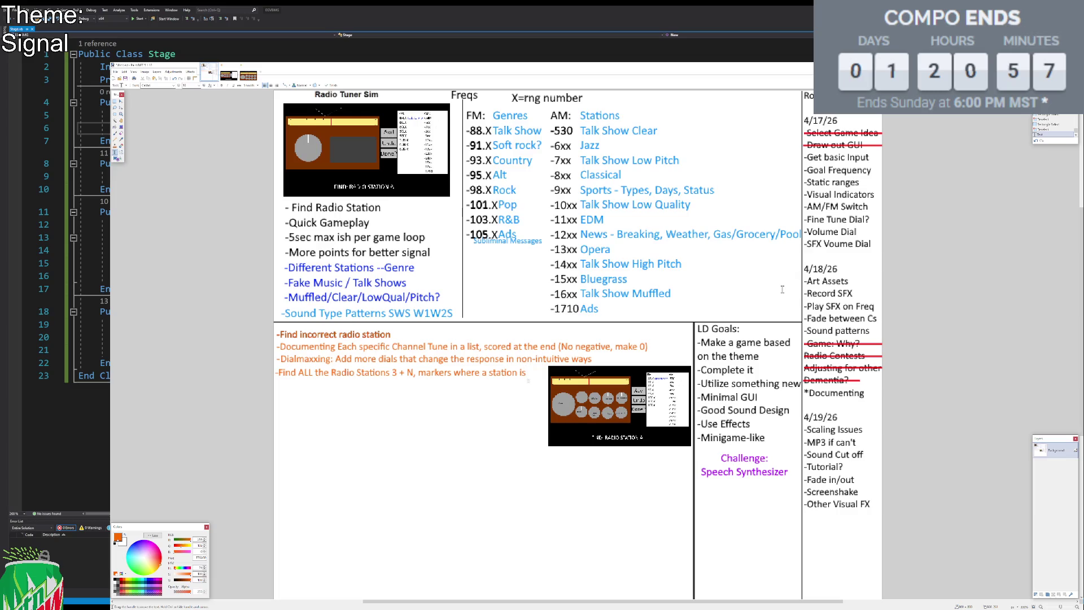
Add the note 'Bad Stations: Play SFX backwards', nudging the new lines slightly right.
{"action": "type", "text": "Bas"}
{"action": "type", "text": " Stations"}
{"action": "key", "text": "BackSpace"}
{"action": "type", "text": ": Fake"}
{"action": "left_click_drag", "start_coordinate": [356, 393], "coordinate": [358, 392]}
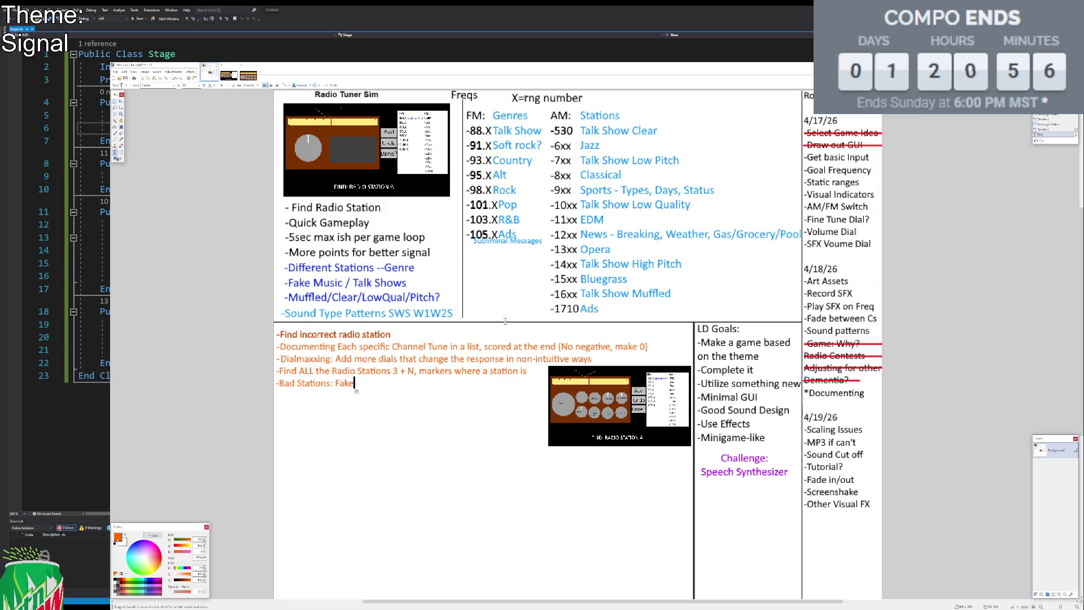
{"action": "key", "text": "BackSpace"}
{"action": "key", "text": "BackSpace"}
{"action": "key", "text": "BackSpace"}
{"action": "type", "text": "ay SFX ba "}
{"action": "type", "text": "ckwards"}
Start a new text line under the Bad Stations note and switch to the radio dial image.
{"action": "key", "text": "Return"}
{"action": "left_click", "coordinate": [249, 75]}
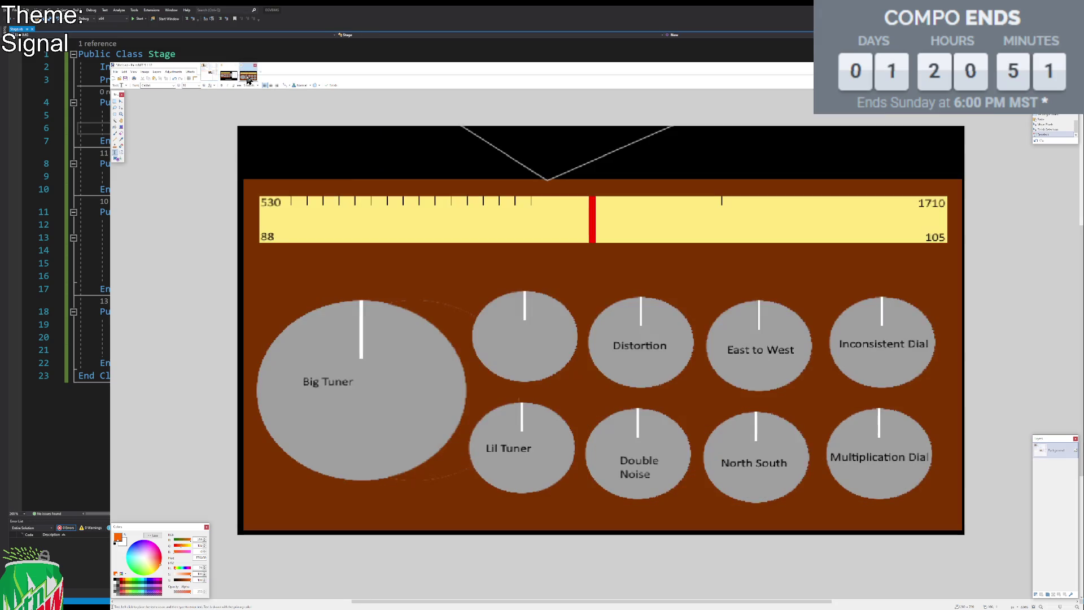
Fill the small upper dial with green using the Paint Bucket.
{"action": "left_click", "coordinate": [115, 127]}
{"action": "left_click", "coordinate": [135, 581]}
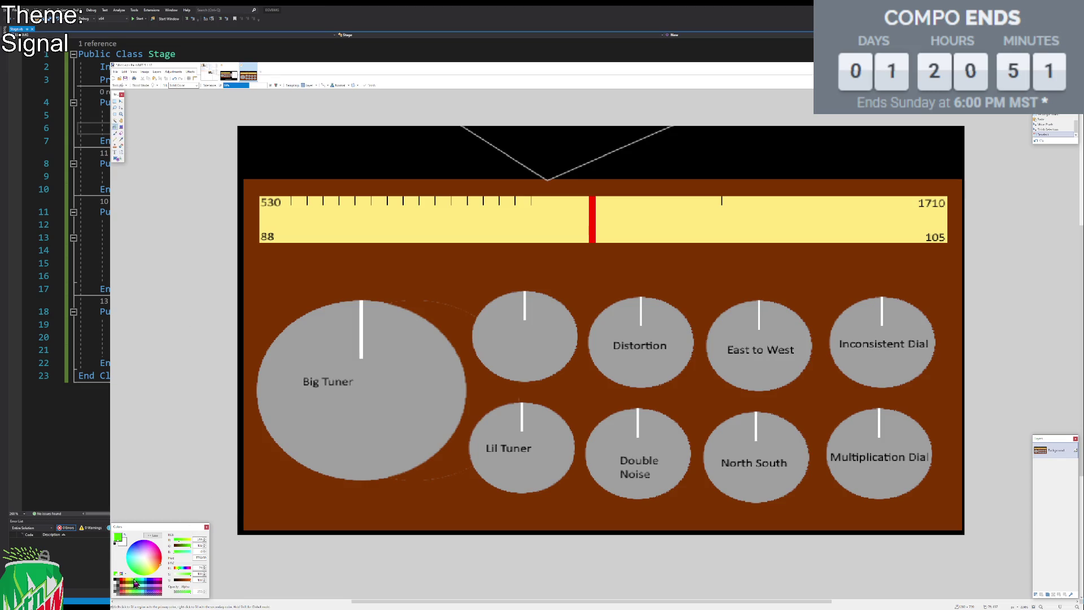
{"action": "left_click", "coordinate": [525, 329]}
{"action": "left_click", "coordinate": [116, 101]}
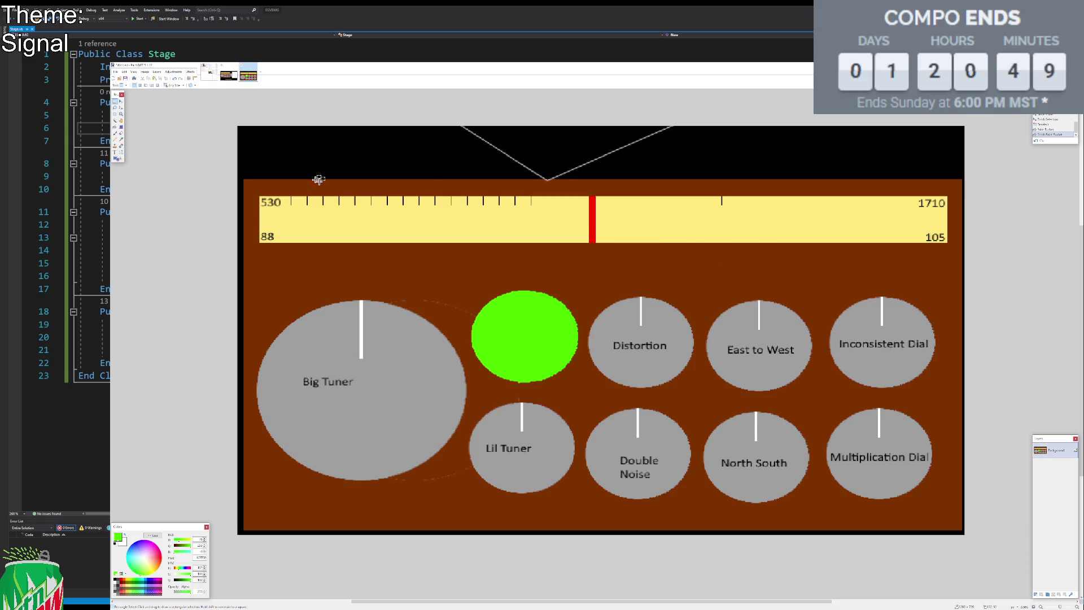
Try selections across the yellow dial strip, deselect, and switch to the FM/AM list mockup.
{"action": "left_click_drag", "start_coordinate": [258, 196], "coordinate": [638, 248]}
{"action": "mouse_move", "coordinate": [720, 254]}
{"action": "left_mouse_down"}
{"action": "mouse_move", "coordinate": [947, 243]}
{"action": "mouse_move", "coordinate": [794, 229]}
{"action": "mouse_move", "coordinate": [253, 222]}
{"action": "mouse_move", "coordinate": [951, 248]}
{"action": "mouse_move", "coordinate": [954, 223]}
{"action": "left_mouse_up"}
{"action": "left_click", "coordinate": [868, 247]}
{"action": "left_click", "coordinate": [451, 172]}
{"action": "left_click", "coordinate": [228, 79]}
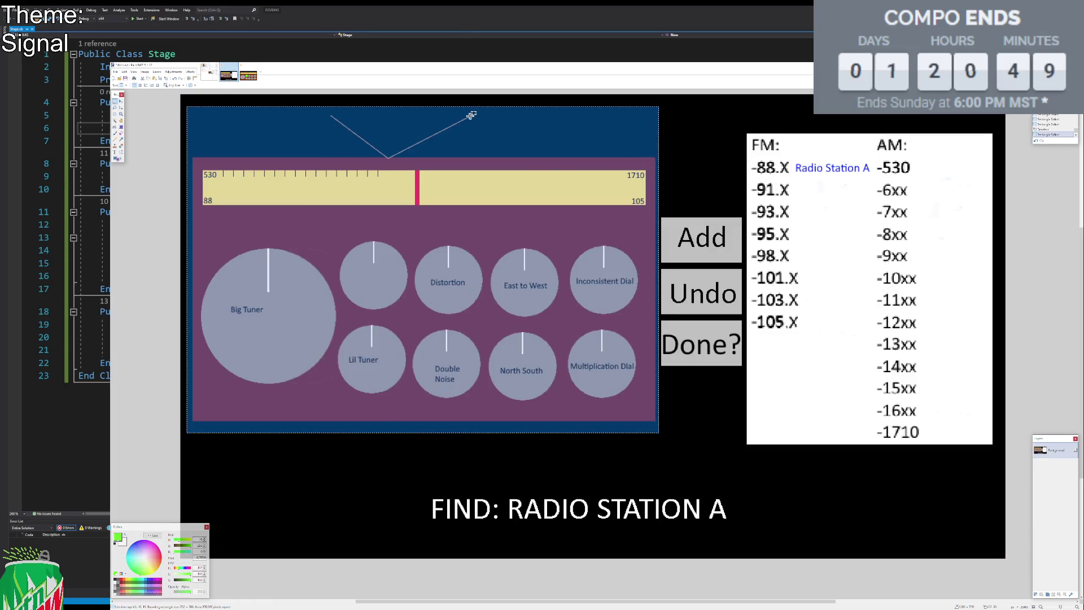
Select and clear the AM frequency column, then view the design notes and return to the dial mockup.
{"action": "left_click", "coordinate": [978, 204]}
{"action": "mouse_move", "coordinate": [923, 444]}
{"action": "left_mouse_down"}
{"action": "mouse_move", "coordinate": [872, 153]}
{"action": "mouse_move", "coordinate": [940, 456]}
{"action": "left_mouse_up"}
{"action": "left_click", "coordinate": [959, 292]}
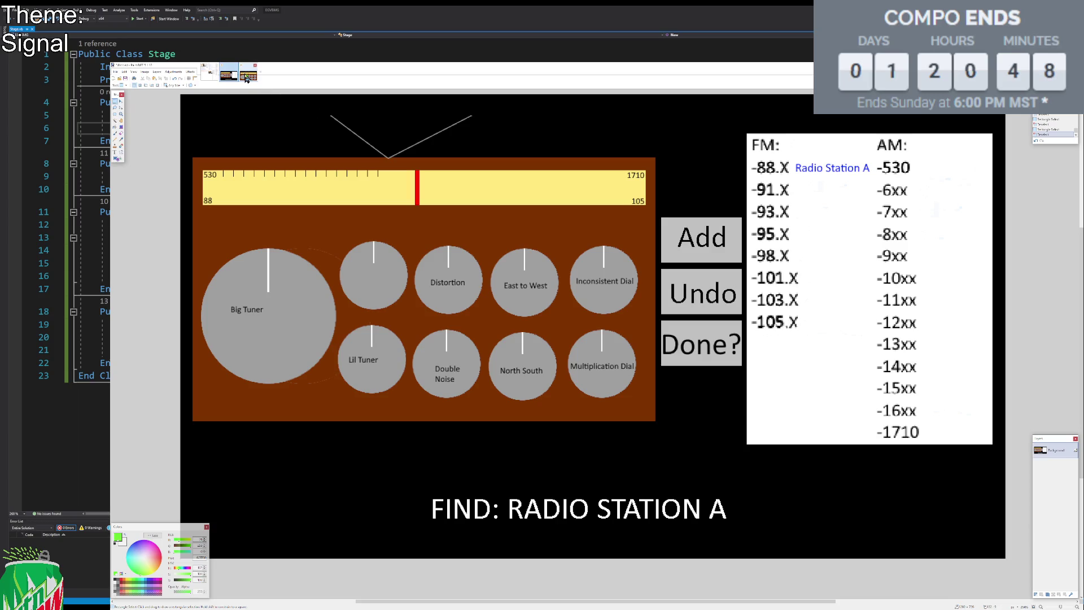
{"action": "left_click", "coordinate": [209, 77]}
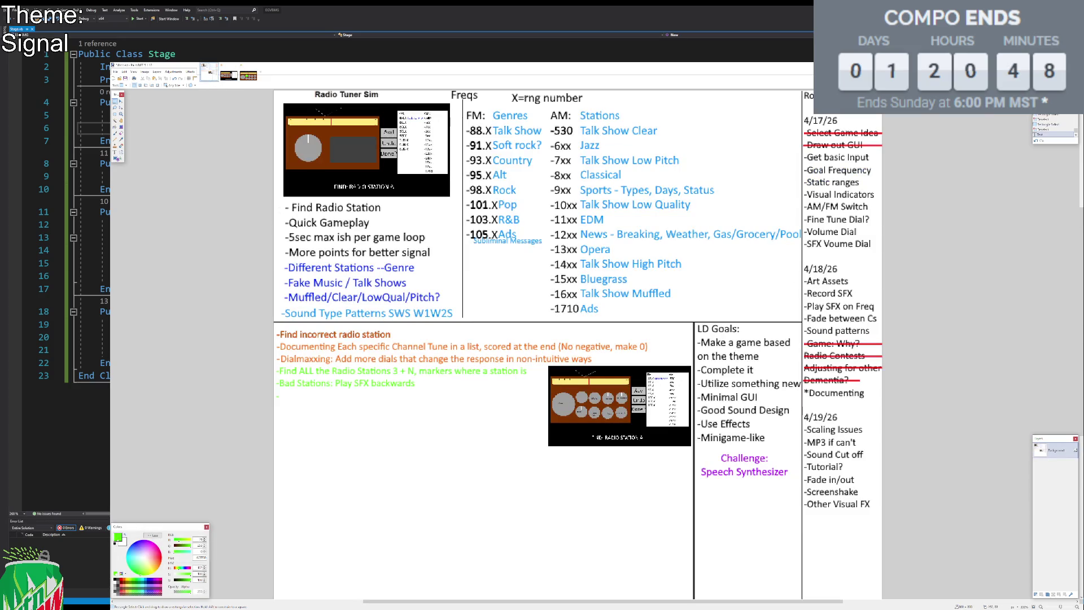
{"action": "left_click", "coordinate": [247, 78]}
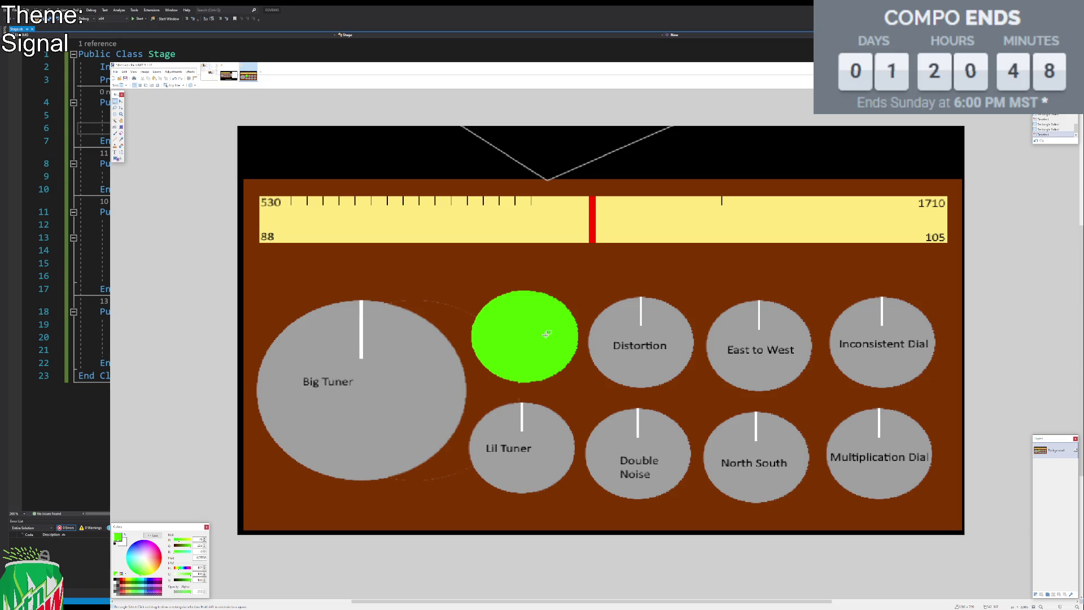
Undo the green fill on the dial and the stray green Paint Bucket fill on the radio background.
{"action": "key", "text": "ctrl+z"}
{"action": "key", "text": "ctrl+z"}
{"action": "key", "text": "ctrl+z"}
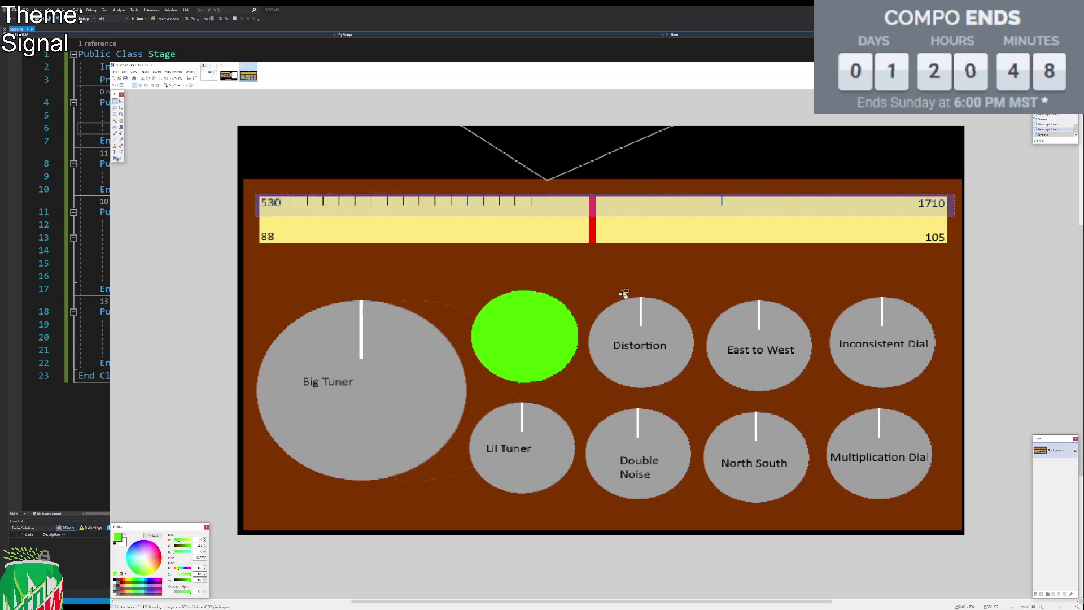
{"action": "key", "text": "f"}
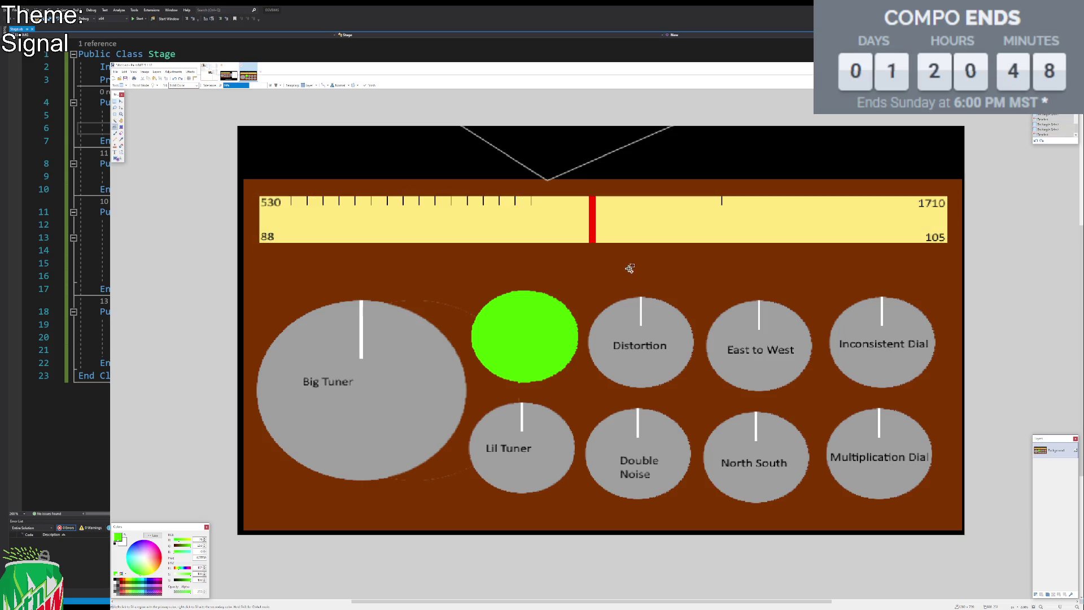
{"action": "key", "text": "ctrl+z"}
{"action": "left_click", "coordinate": [575, 267]}
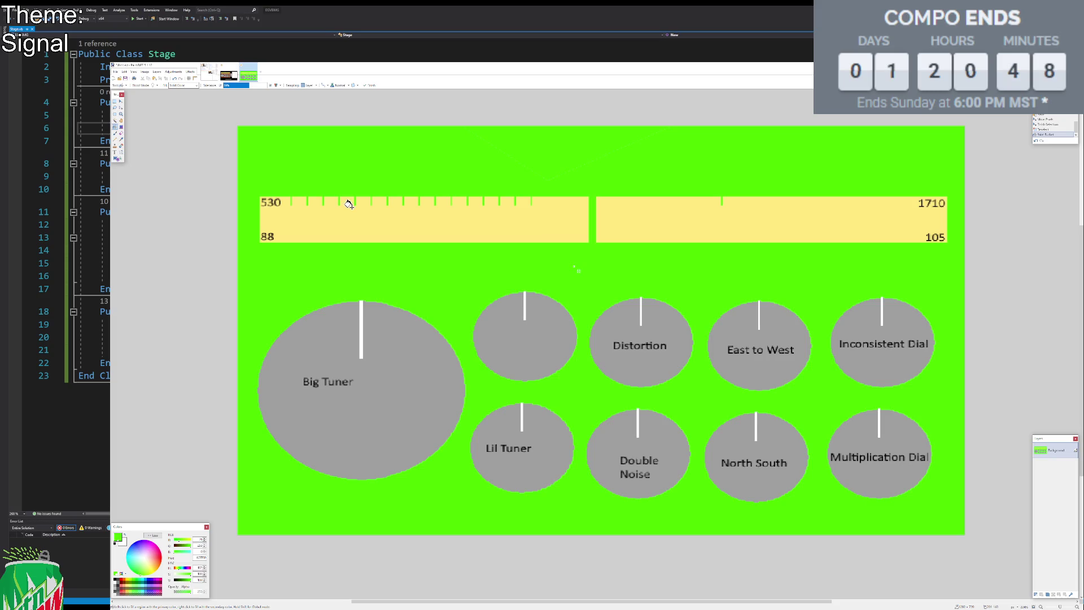
{"action": "key", "text": "ctrl+z"}
{"action": "left_click", "coordinate": [115, 102]}
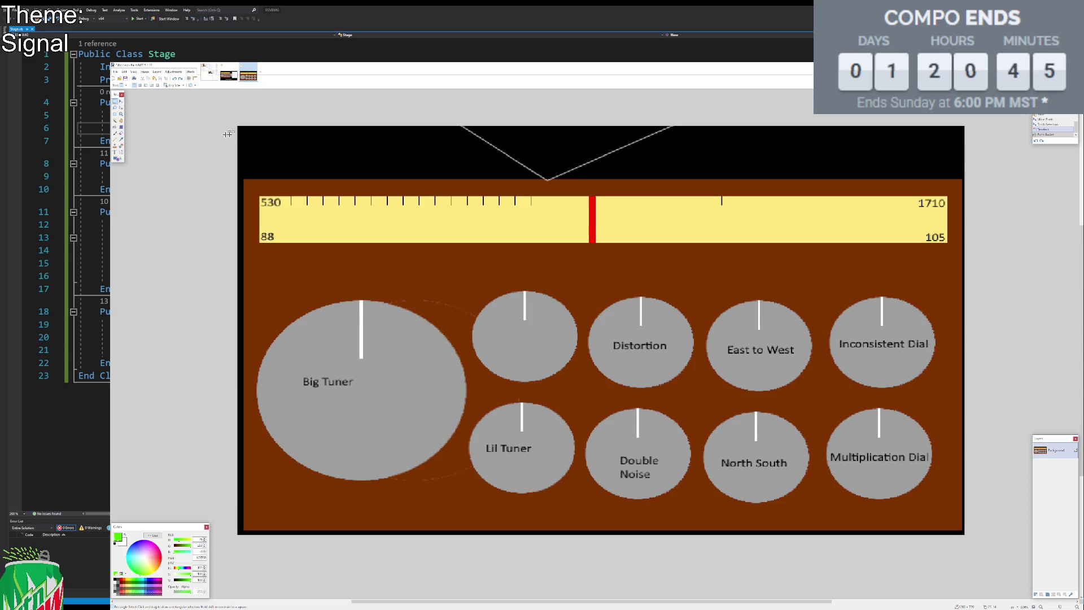
Select the strip around the red needle marker on the ruler, then clear the selection.
{"action": "mouse_move", "coordinate": [583, 186]}
{"action": "left_mouse_down"}
{"action": "mouse_move", "coordinate": [603, 282]}
{"action": "mouse_move", "coordinate": [603, 255]}
{"action": "left_mouse_up"}
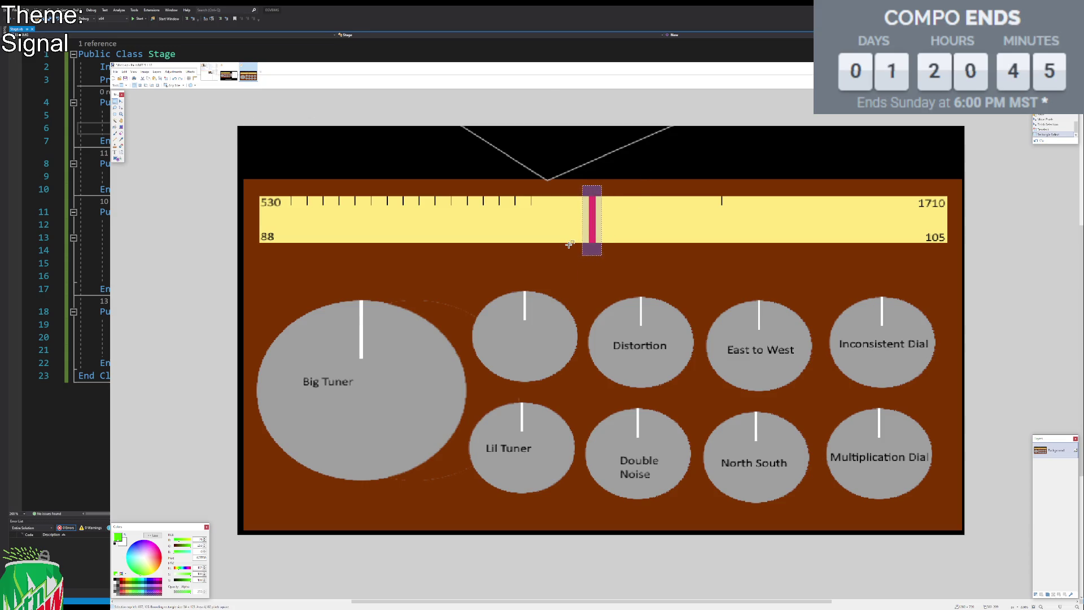
{"action": "left_click", "coordinate": [624, 208]}
{"action": "mouse_move", "coordinate": [581, 198]}
{"action": "left_mouse_down"}
{"action": "mouse_move", "coordinate": [582, 249]}
{"action": "mouse_move", "coordinate": [598, 258]}
{"action": "left_mouse_up"}
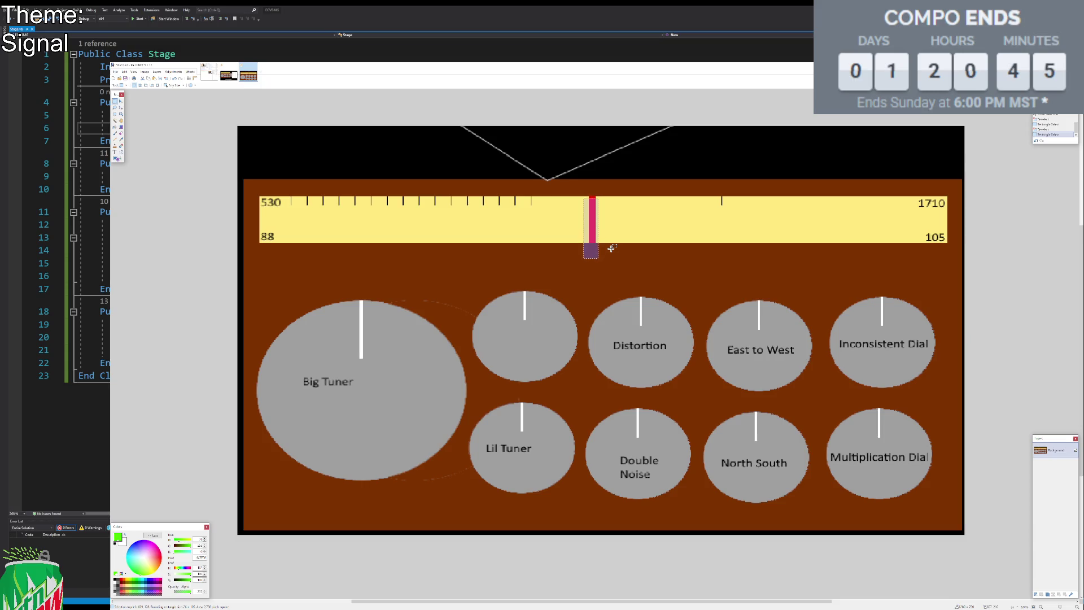
{"action": "left_click", "coordinate": [618, 231]}
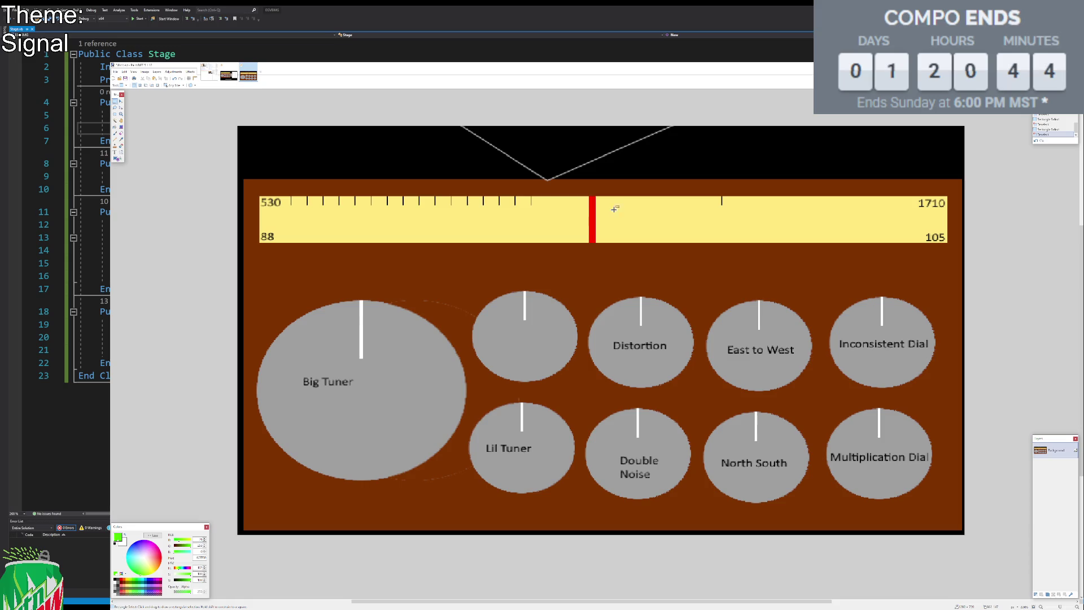
Draw the red needle bar across the yellow tuning band with the red Pencil, zooming in as needed.
{"action": "scroll", "coordinate": [646, 264], "scroll_direction": "up", "scroll_amount": 3}
{"action": "left_click", "coordinate": [115, 139]}
{"action": "left_click", "coordinate": [123, 583]}
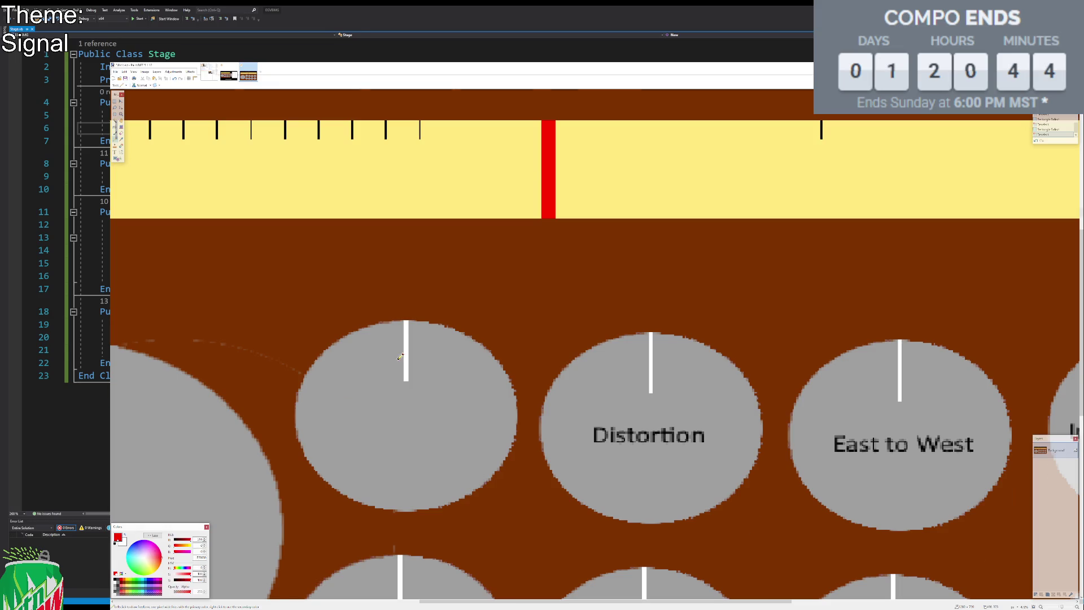
{"action": "scroll", "coordinate": [424, 327], "scroll_direction": "up", "scroll_amount": 5}
{"action": "mouse_move", "coordinate": [603, 271]}
{"action": "left_mouse_down"}
{"action": "mouse_move", "coordinate": [602, 234]}
{"action": "mouse_move", "coordinate": [575, 223]}
{"action": "mouse_move", "coordinate": [402, 216]}
{"action": "mouse_move", "coordinate": [381, 275]}
{"action": "left_mouse_up"}
{"action": "scroll", "coordinate": [556, 274], "scroll_direction": "down", "scroll_amount": 10}
{"action": "mouse_move", "coordinate": [391, 174]}
{"action": "left_mouse_down"}
{"action": "mouse_move", "coordinate": [412, 229]}
{"action": "mouse_move", "coordinate": [581, 187]}
{"action": "mouse_move", "coordinate": [579, 150]}
{"action": "left_mouse_up"}
{"action": "scroll", "coordinate": [639, 183], "scroll_direction": "down", "scroll_amount": 2}
{"action": "scroll", "coordinate": [640, 182], "scroll_direction": "down", "scroll_amount": 3}
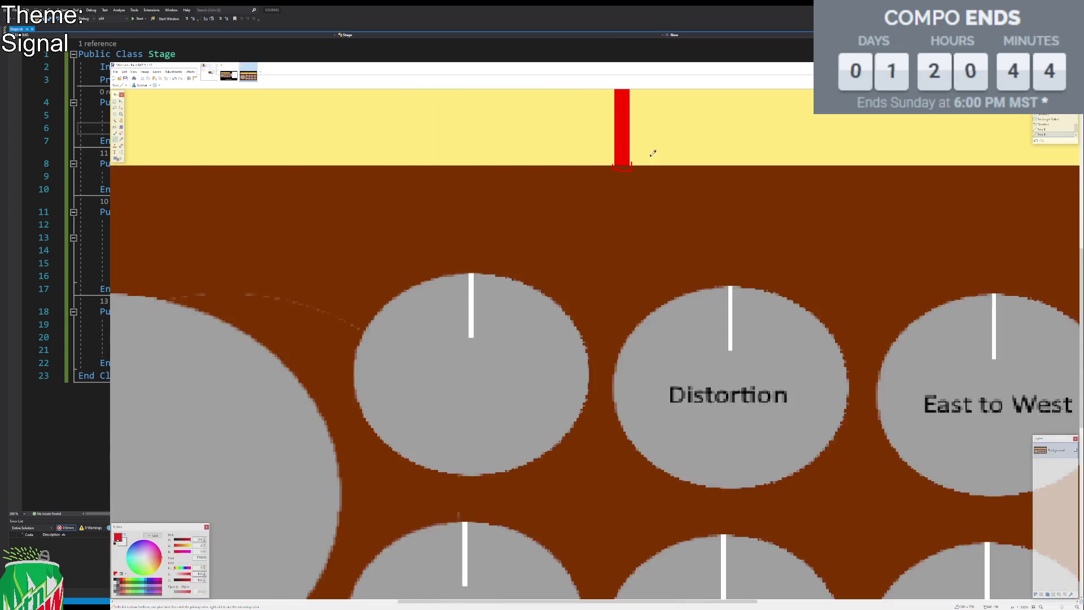
{"action": "scroll", "coordinate": [648, 271], "scroll_direction": "up", "scroll_amount": 3}
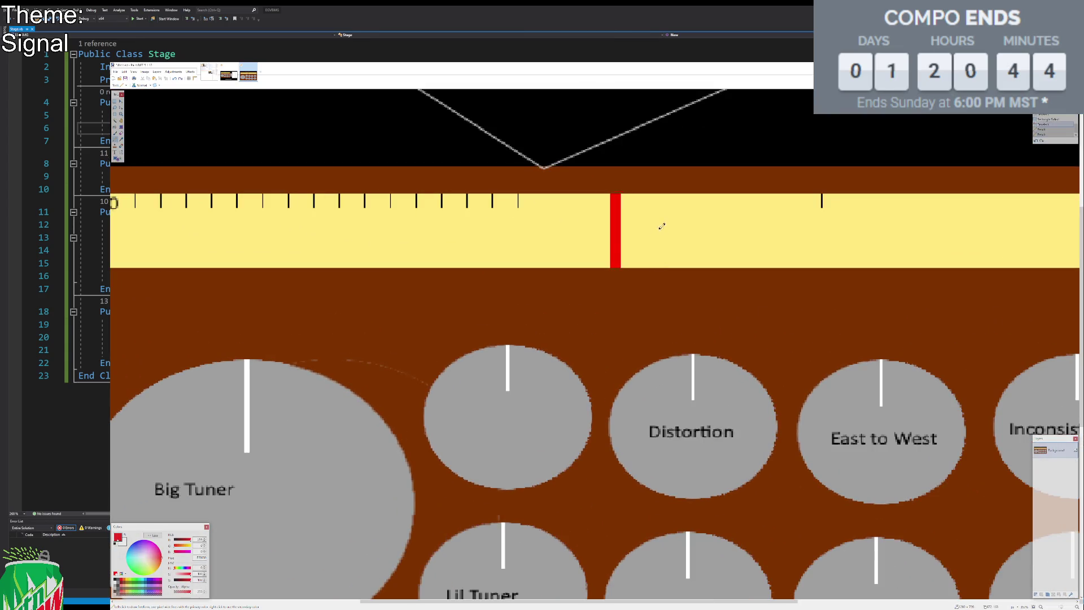
{"action": "scroll", "coordinate": [653, 237], "scroll_direction": "up", "scroll_amount": 4}
{"action": "scroll", "coordinate": [665, 247], "scroll_direction": "up", "scroll_amount": 1}
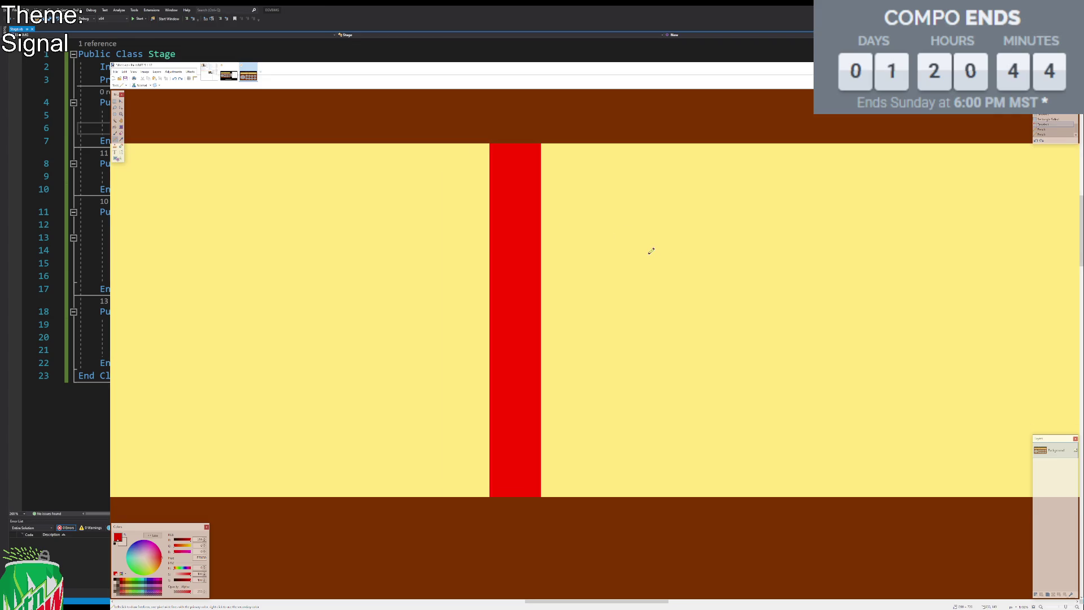
{"action": "left_click", "coordinate": [115, 101]}
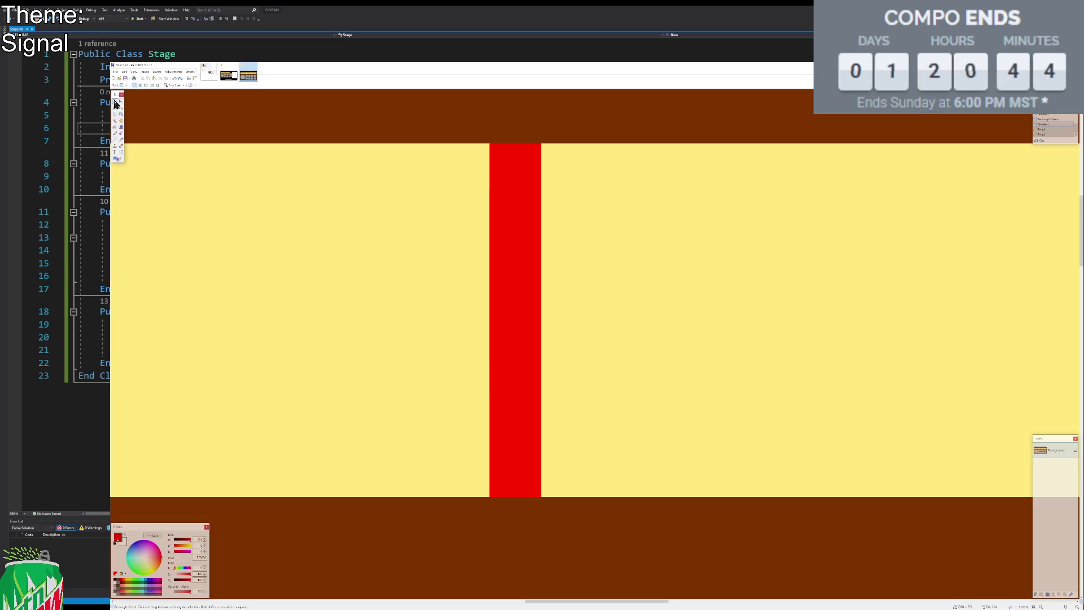
Fill a rectangle selection over the needle with solid red, deselect, and readjust the zoom.
{"action": "mouse_move", "coordinate": [490, 143]}
{"action": "left_mouse_down"}
{"action": "mouse_move", "coordinate": [550, 431]}
{"action": "mouse_move", "coordinate": [541, 496]}
{"action": "left_mouse_up"}
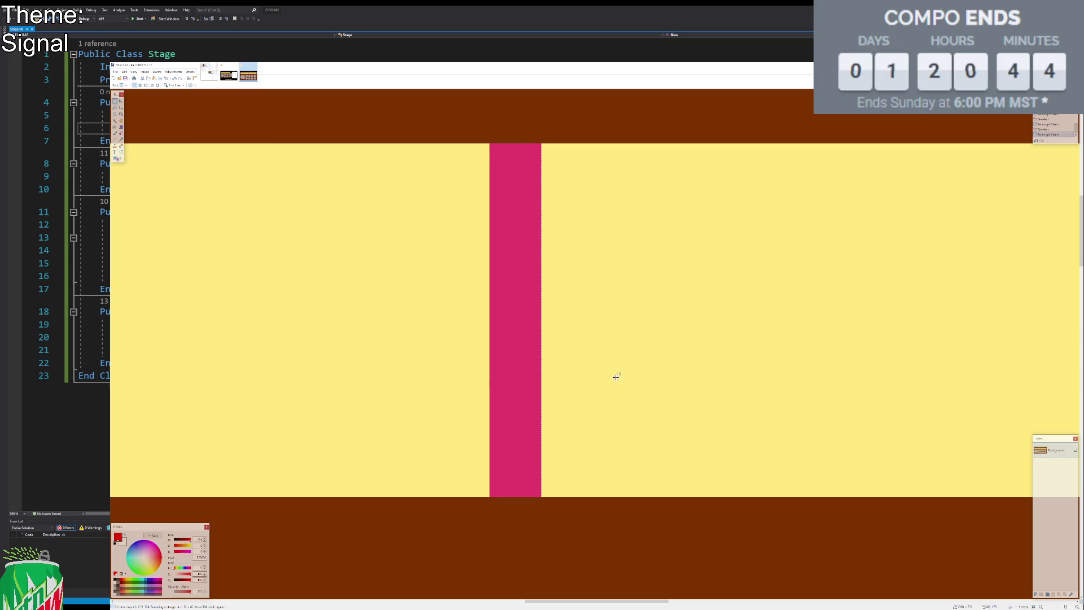
{"action": "key", "text": "BackSpace"}
{"action": "key", "text": "ctrl+d"}
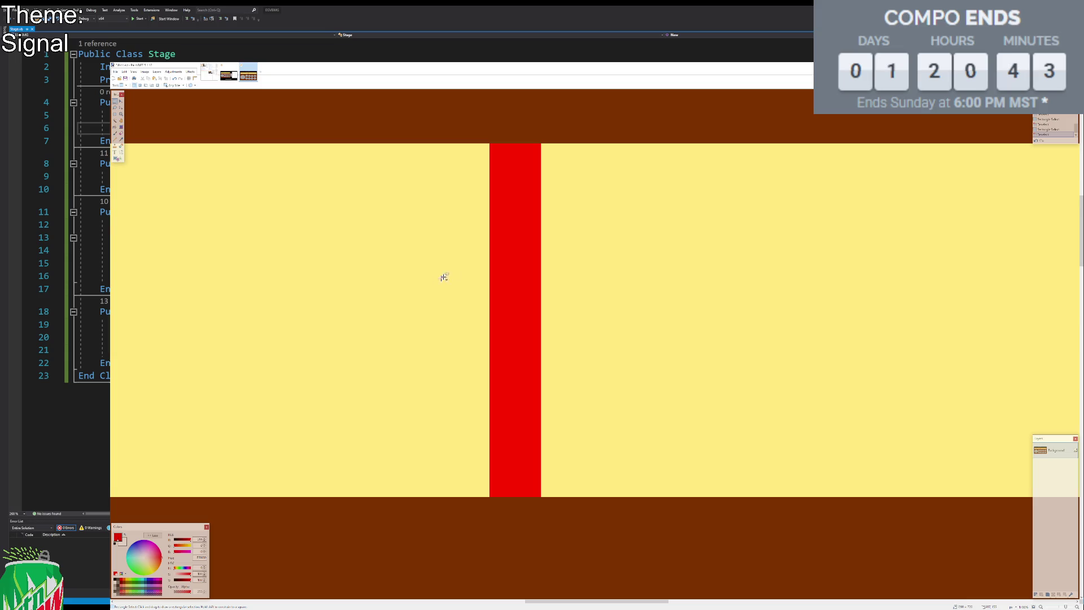
{"action": "key", "text": "ctrl+minus"}
{"action": "key", "text": "ctrl+minus"}
{"action": "key", "text": "ctrl+minus"}
{"action": "key", "text": "ctrl+plus"}
{"action": "key", "text": "ctrl+plus"}
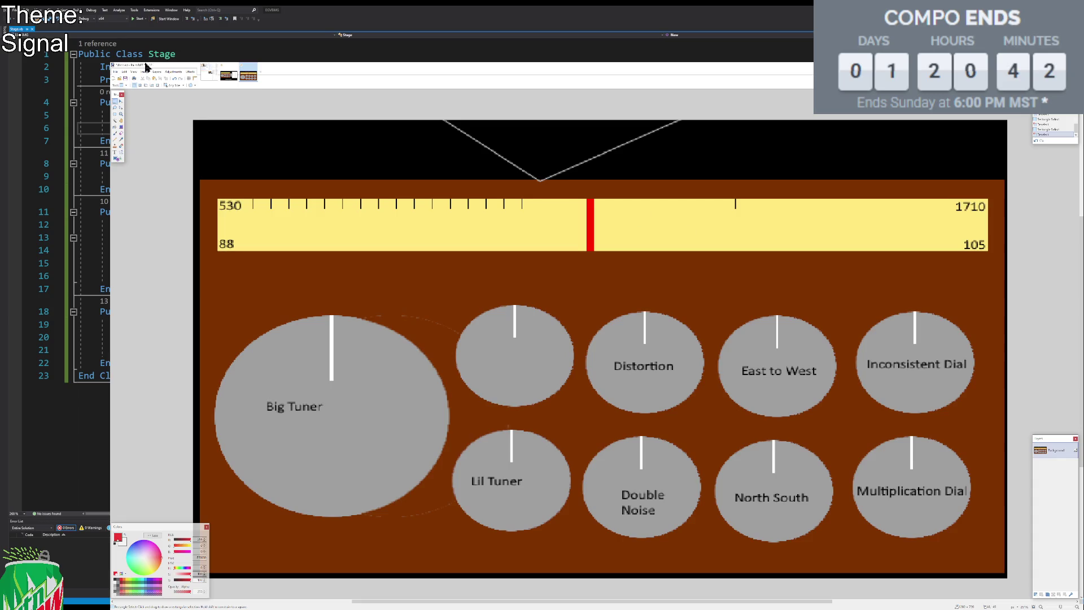
Add black text 'freq shift static' inside the blank small dial beside Big Tuner, correcting a typo.
{"action": "left_click", "coordinate": [115, 152]}
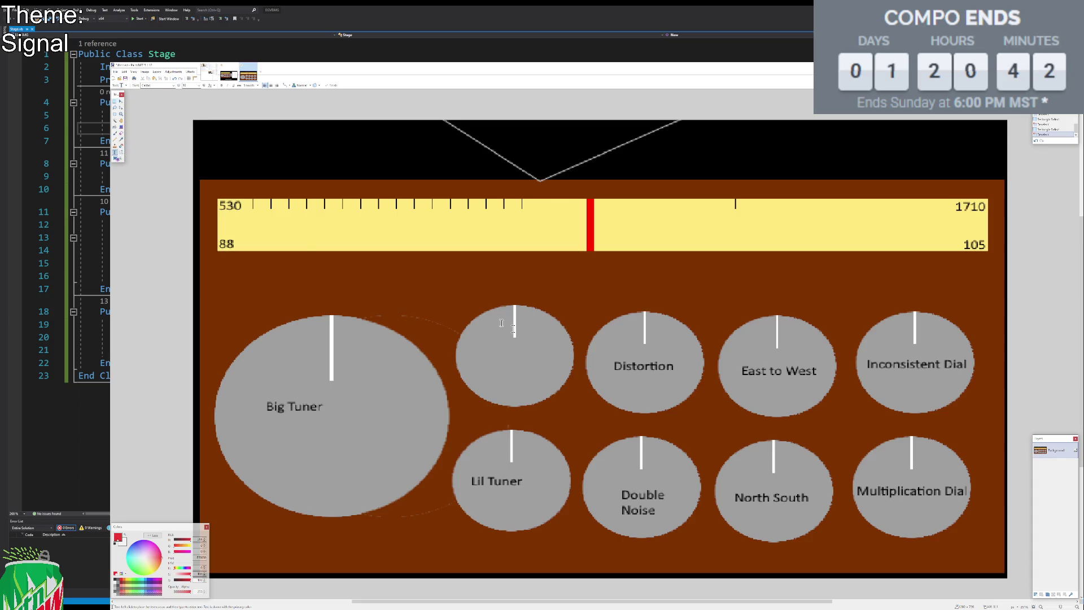
{"action": "left_click", "coordinate": [116, 583]}
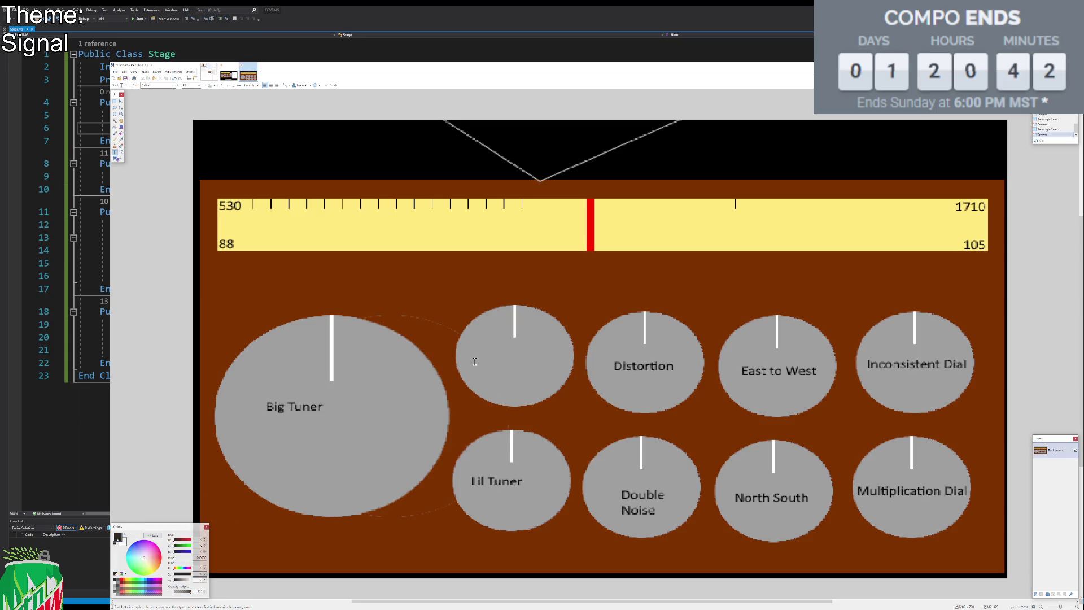
{"action": "left_click", "coordinate": [474, 360]}
{"action": "type", "text": "freq shift sat"}
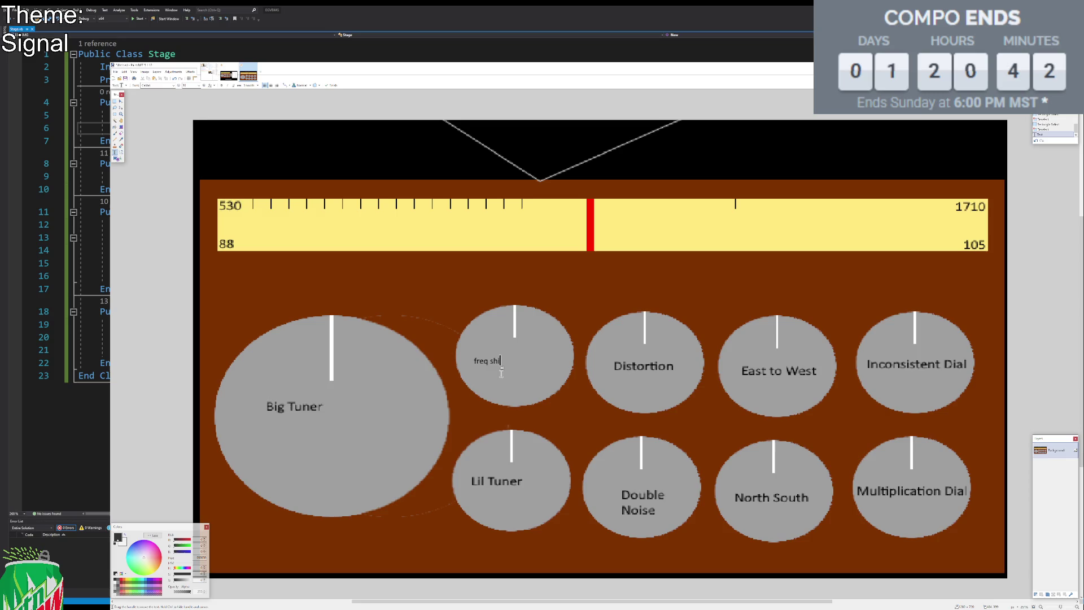
{"action": "key", "text": "BackSpace"}
{"action": "key", "text": "BackSpace"}
{"action": "type", "text": "tatic"}
{"action": "left_click", "coordinate": [115, 102]}
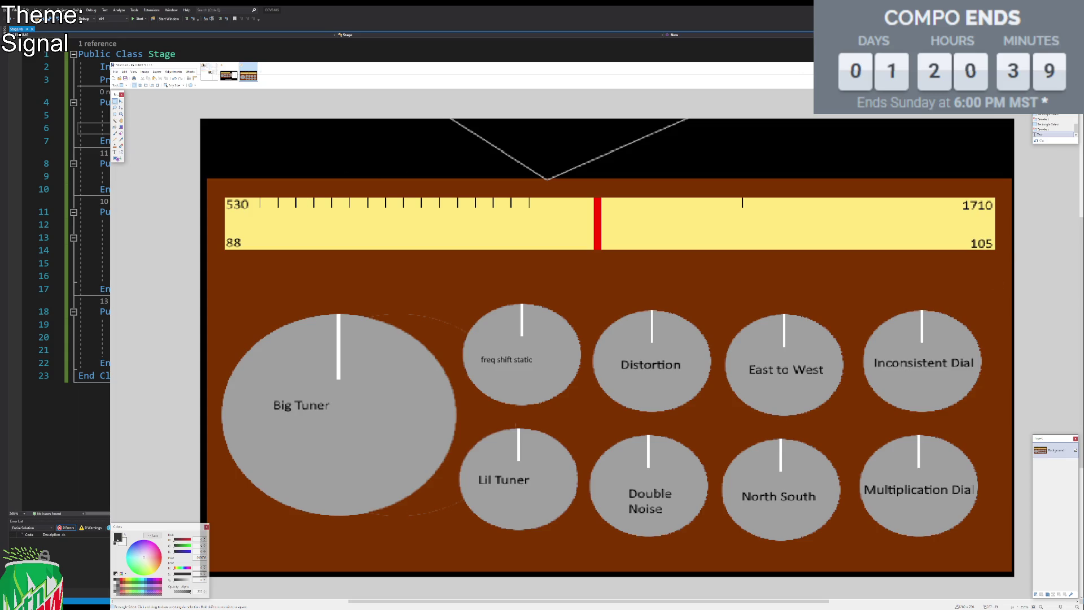
{"action": "left_click", "coordinate": [210, 76]}
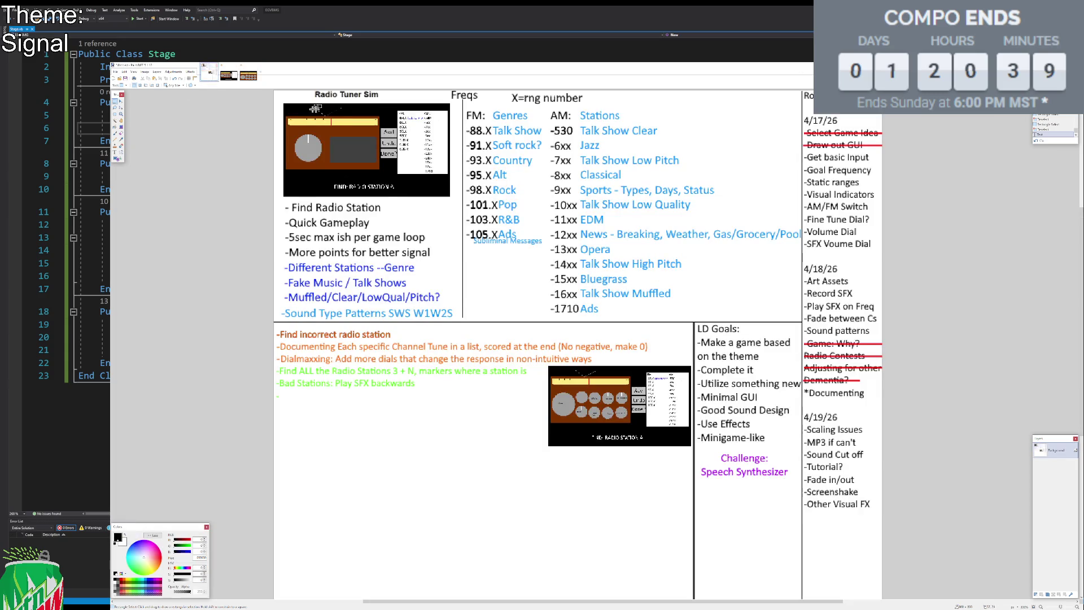
Paint a short yellow brush line to the right of Volume Dial.
{"action": "left_click", "coordinate": [115, 133]}
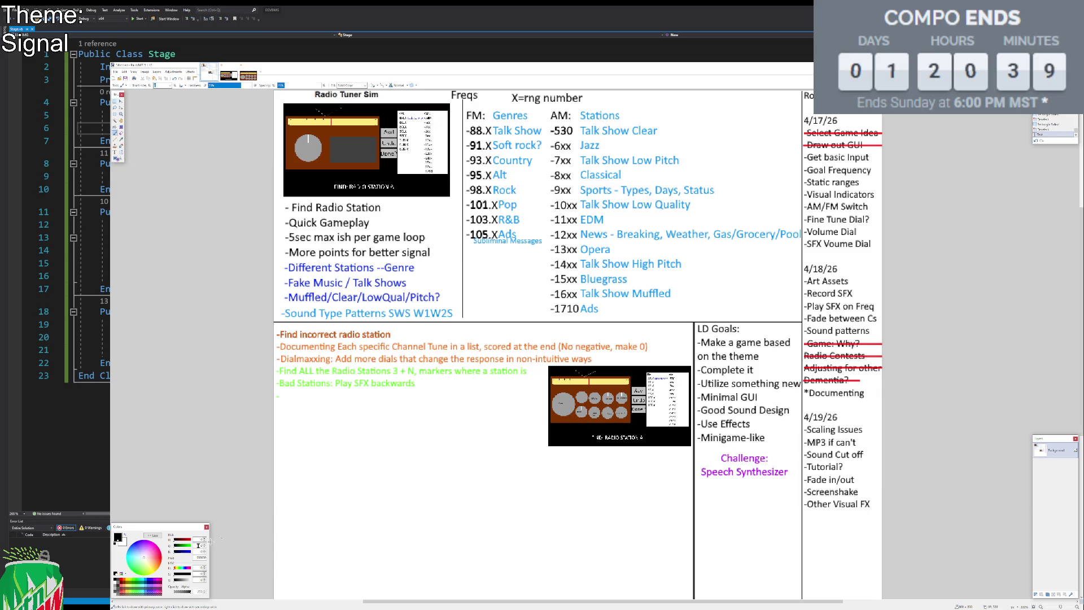
{"action": "left_click", "coordinate": [127, 580]}
{"action": "left_click_drag", "start_coordinate": [862, 231], "coordinate": [881, 233]}
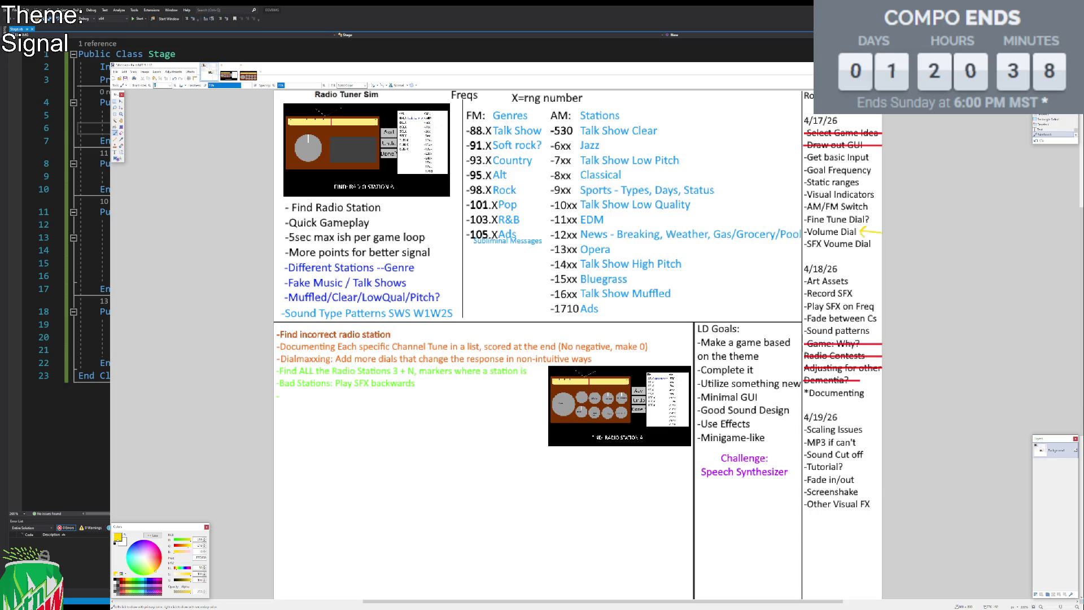
{"action": "left_click", "coordinate": [863, 231]}
Type 'Volume Off = Selection Made' in orange after the last dash of the idea list.
{"action": "left_click", "coordinate": [115, 152]}
{"action": "left_click", "coordinate": [124, 582]}
{"action": "left_click", "coordinate": [281, 398]}
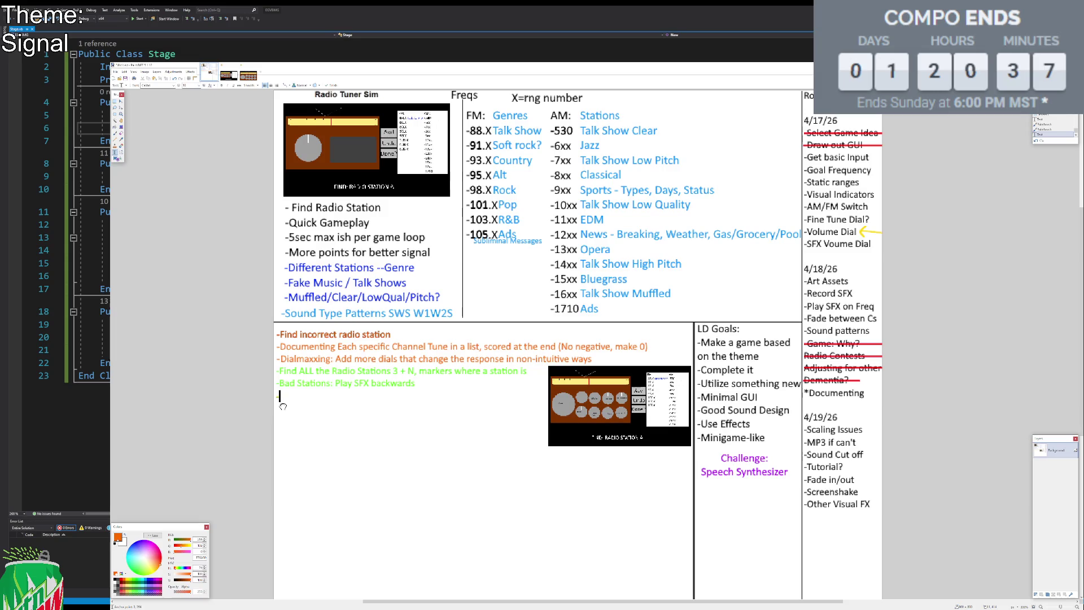
{"action": "type", "text": "Volume O"}
{"action": "type", "text": "ff = Selecti"}
{"action": "type", "text": "on Made"}
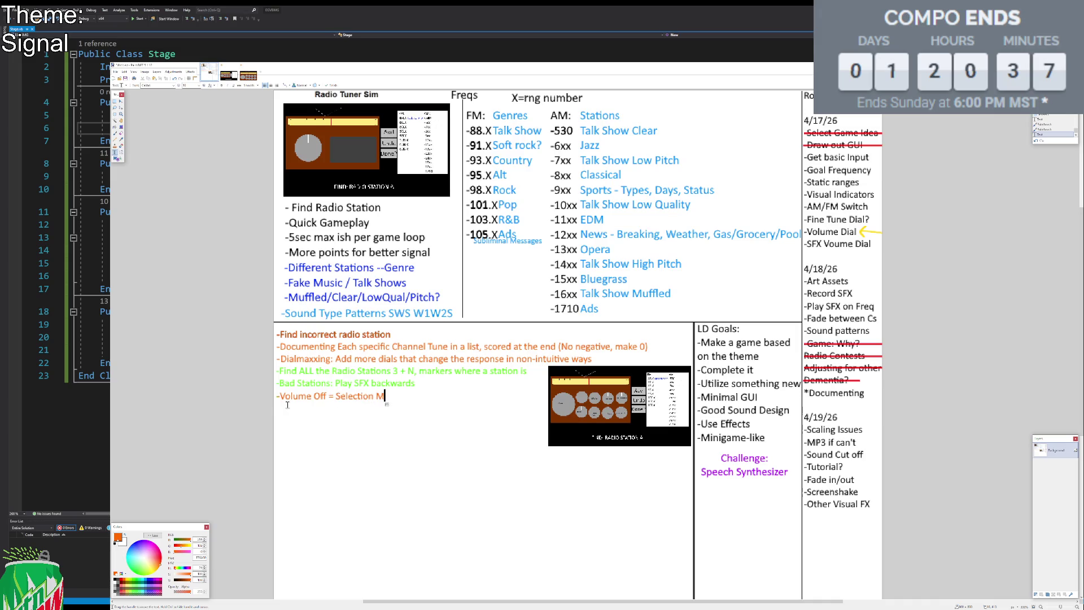
{"action": "left_click", "coordinate": [114, 102]}
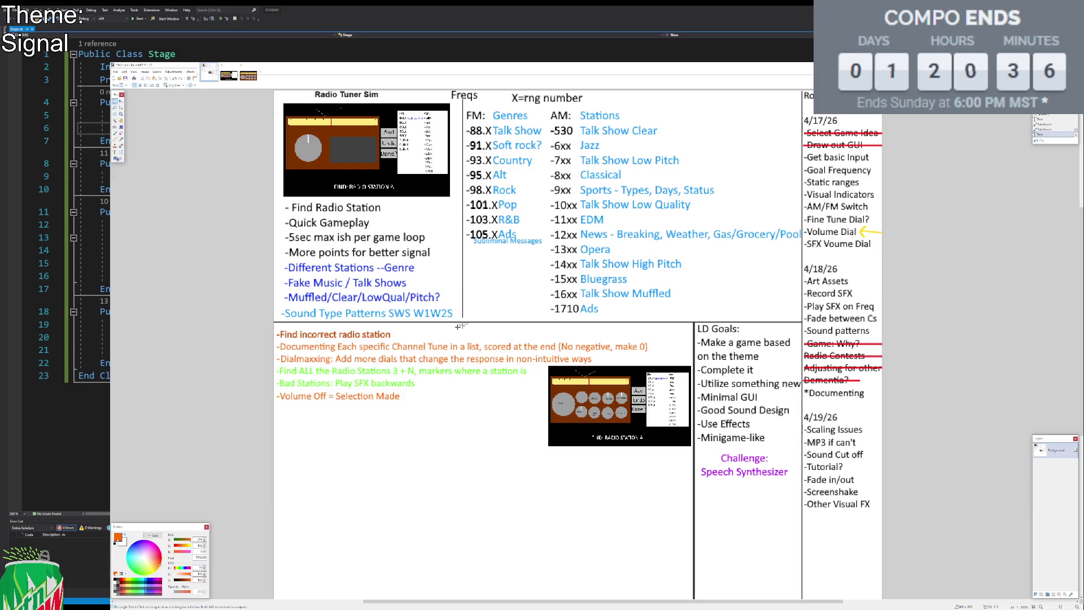
Type the note '-LMB = Drag/Scroll Dials RMB = Press Dial button' below the orange notes.
{"action": "left_click", "coordinate": [115, 152]}
{"action": "left_click", "coordinate": [283, 411]}
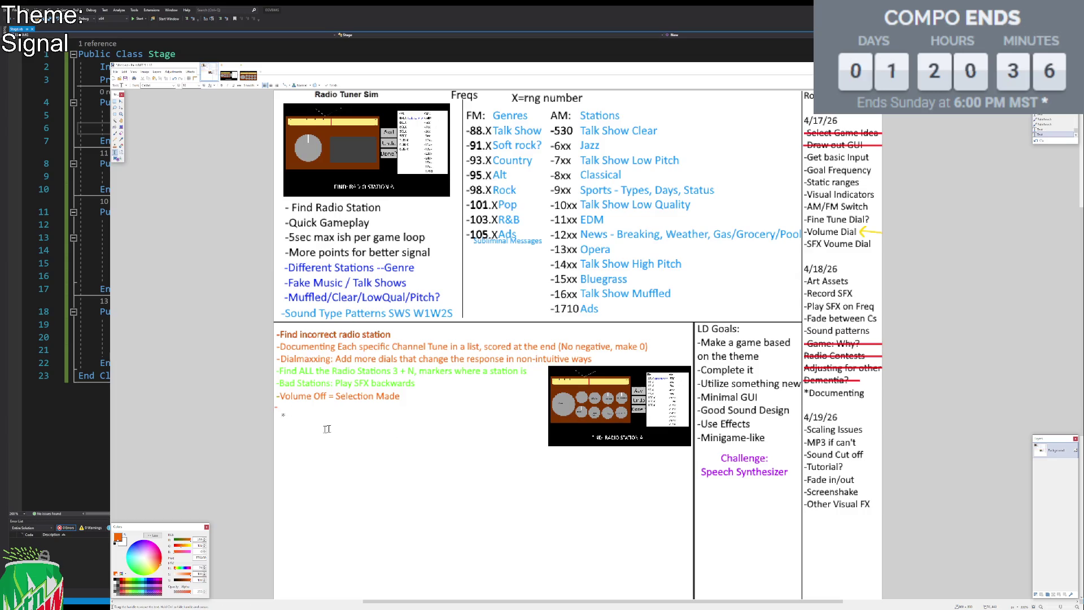
{"action": "type", "text": "-"}
{"action": "type", "text": "LMB = D"}
{"action": "type", "text": "rag/Scr"}
{"action": "type", "text": "oll Dials"}
{"action": "type", "text": " RMB ="}
{"action": "key", "text": "Left"}
{"action": "key", "text": "Left"}
{"action": "key", "text": "Left"}
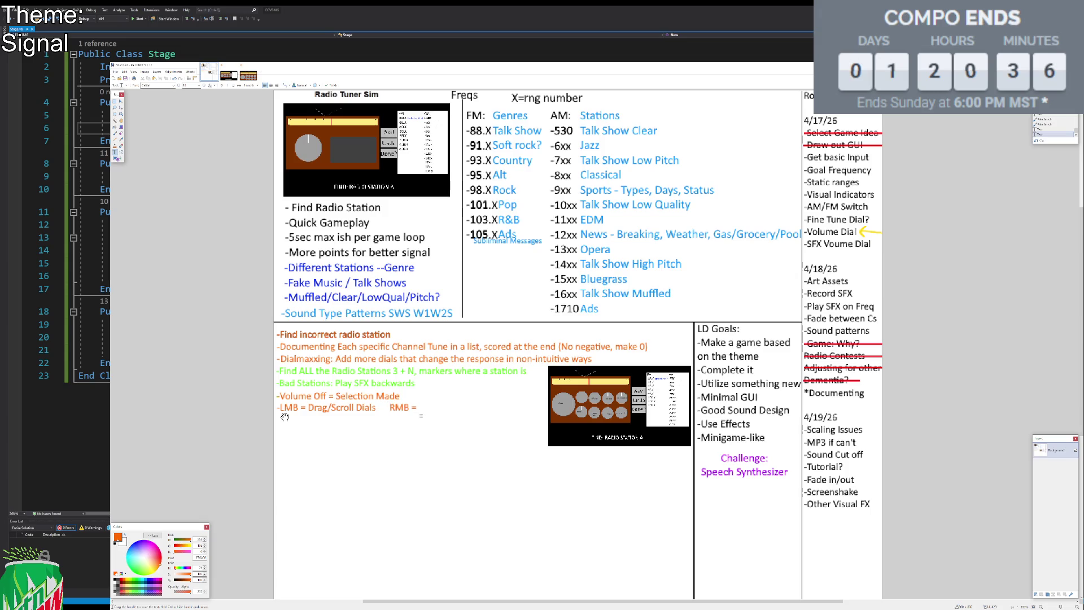
{"action": "key", "text": "End"}
{"action": "type", "text": "Press Dial"}
{"action": "type", "text": " Bu"}
{"action": "key", "text": "BackSpace"}
{"action": "key", "text": "BackSpace"}
{"action": "key", "text": "BackSpace"}
{"action": "type", "text": "ial button"}
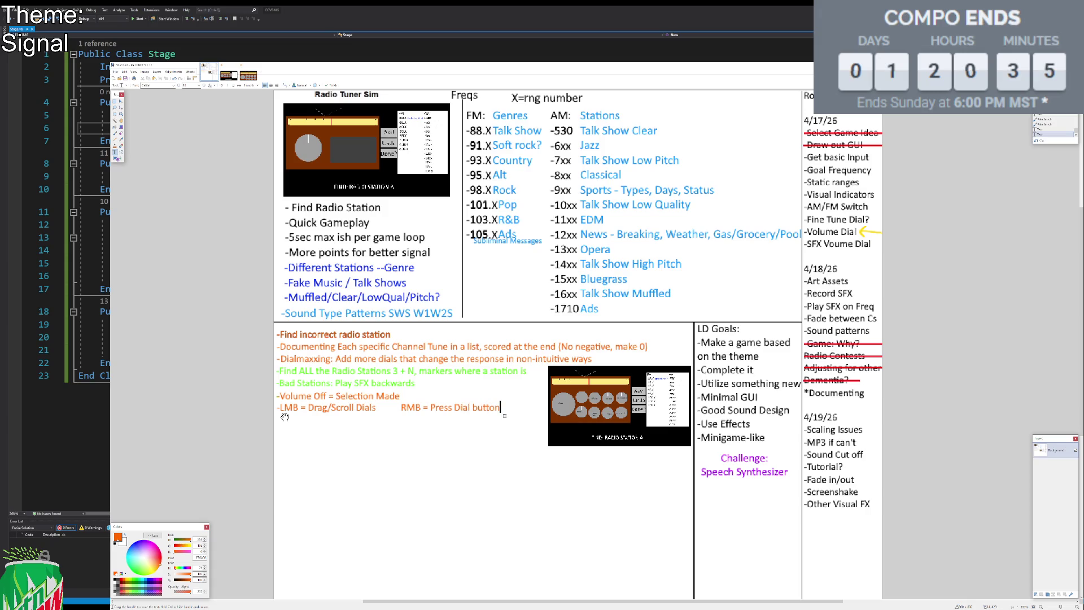
{"action": "key", "text": "Return"}
Finish the text, switch to Rectangle Select, and bring up the radio dial mockup image.
{"action": "left_click", "coordinate": [117, 103]}
{"action": "left_click", "coordinate": [116, 103]}
{"action": "left_click", "coordinate": [248, 75]}
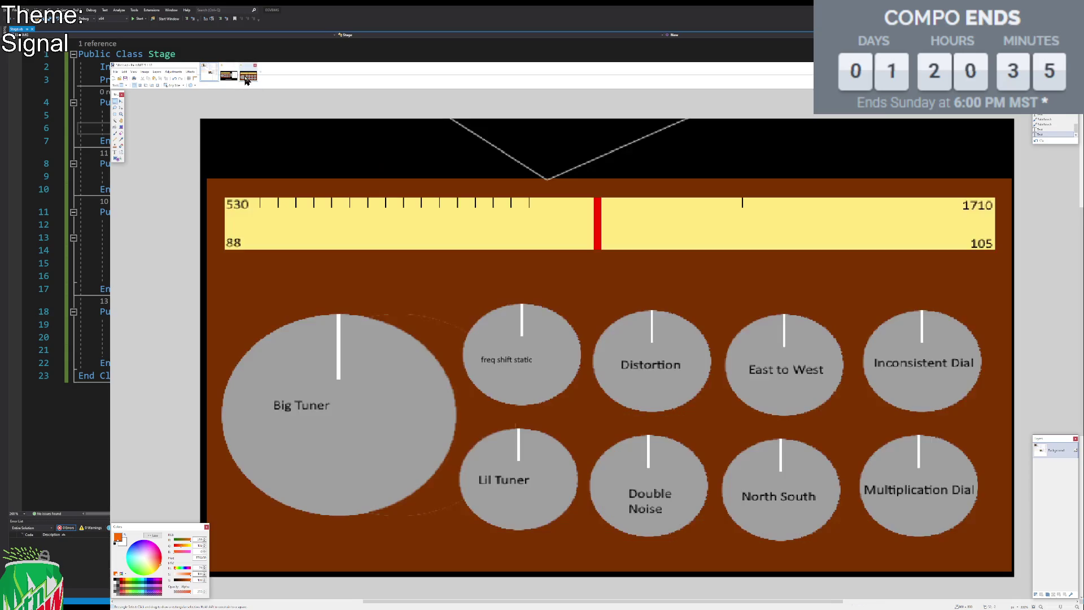
Try rectangle selections on the dial panel, undo and deselect them, then return to the notes image.
{"action": "left_click", "coordinate": [597, 216]}
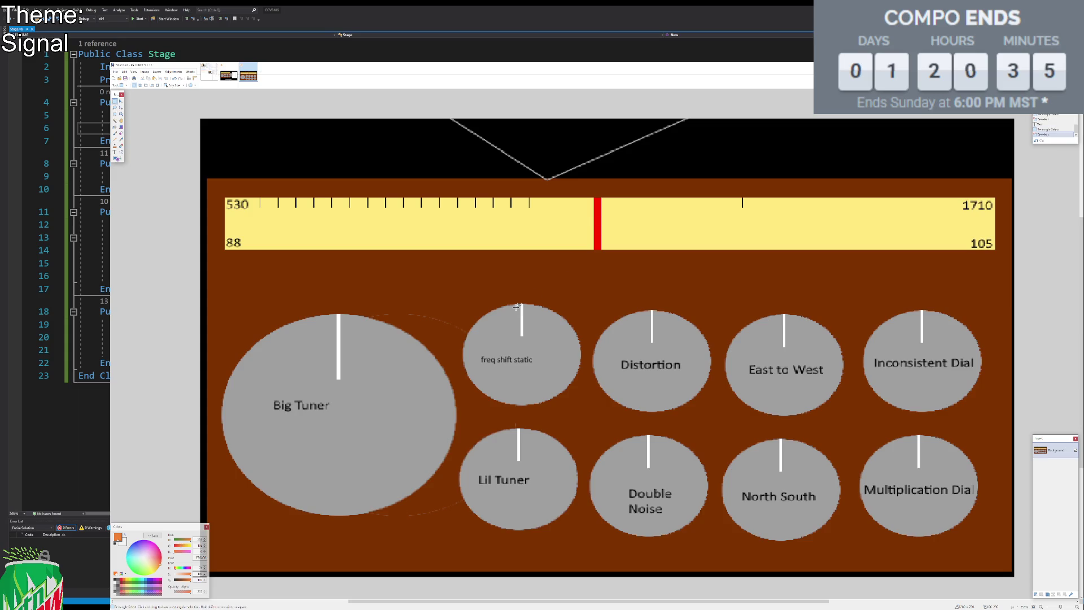
{"action": "left_click_drag", "start_coordinate": [313, 314], "coordinate": [486, 357]}
{"action": "left_click_drag", "start_coordinate": [563, 374], "coordinate": [1013, 575]}
{"action": "mouse_move", "coordinate": [314, 314]}
{"action": "left_mouse_down"}
{"action": "mouse_move", "coordinate": [260, 316]}
{"action": "mouse_move", "coordinate": [205, 289]}
{"action": "left_mouse_up"}
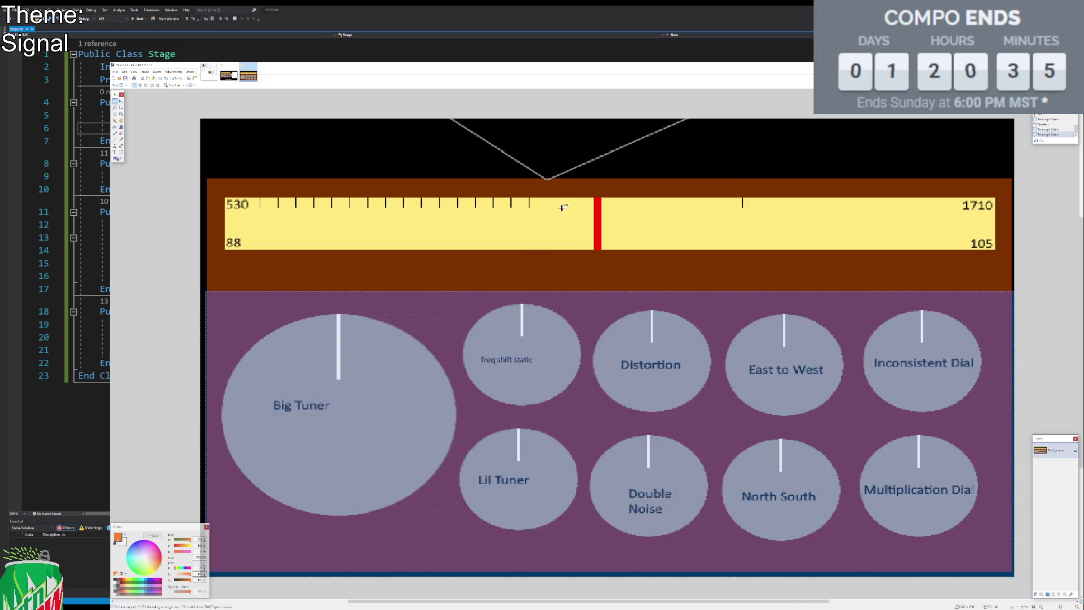
{"action": "key", "text": "ctrl+z"}
{"action": "key", "text": "ctrl+d"}
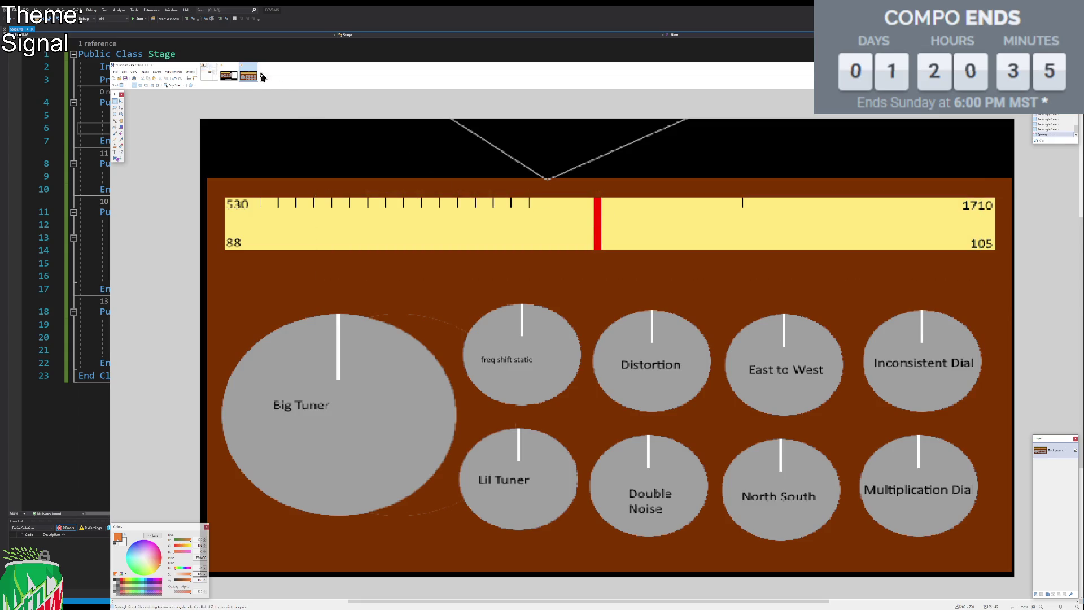
{"action": "left_click", "coordinate": [210, 72]}
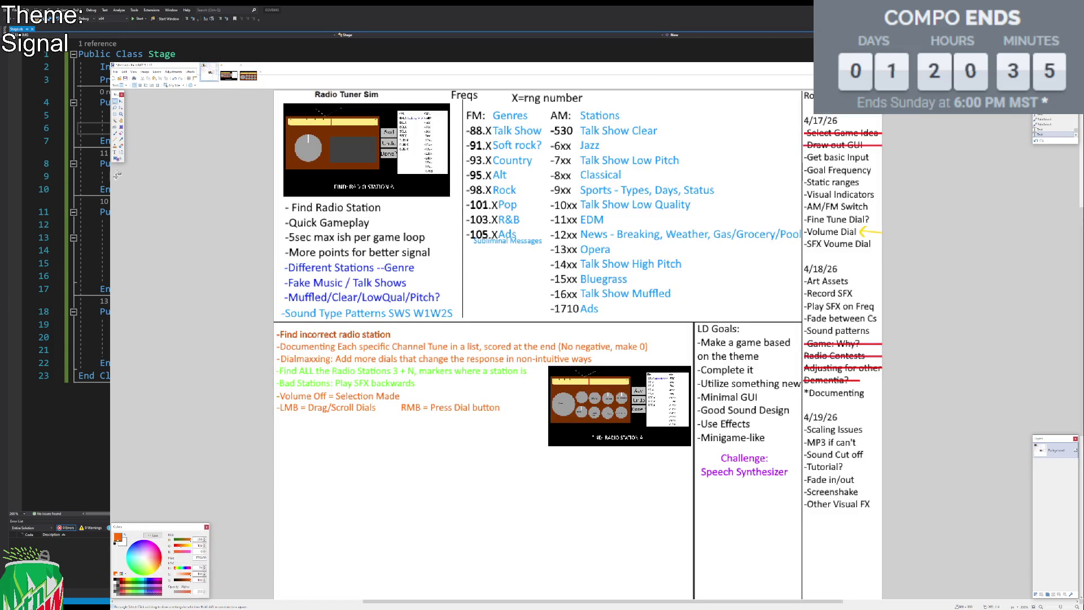
Try selecting and deleting the Volume Off note text, then undo the deletion.
{"action": "left_click", "coordinate": [115, 153]}
{"action": "left_click", "coordinate": [277, 424]}
{"action": "type", "text": "-"}
{"action": "key", "text": "BackSpace"}
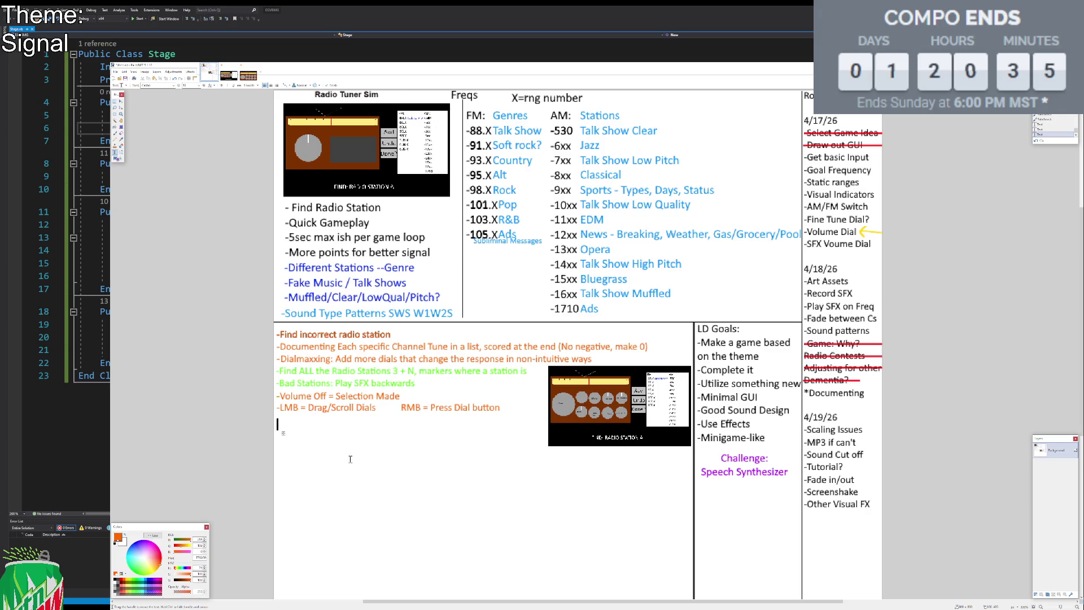
{"action": "left_click", "coordinate": [114, 101]}
{"action": "left_click_drag", "start_coordinate": [335, 401], "coordinate": [274, 388]}
{"action": "key", "text": "Delete"}
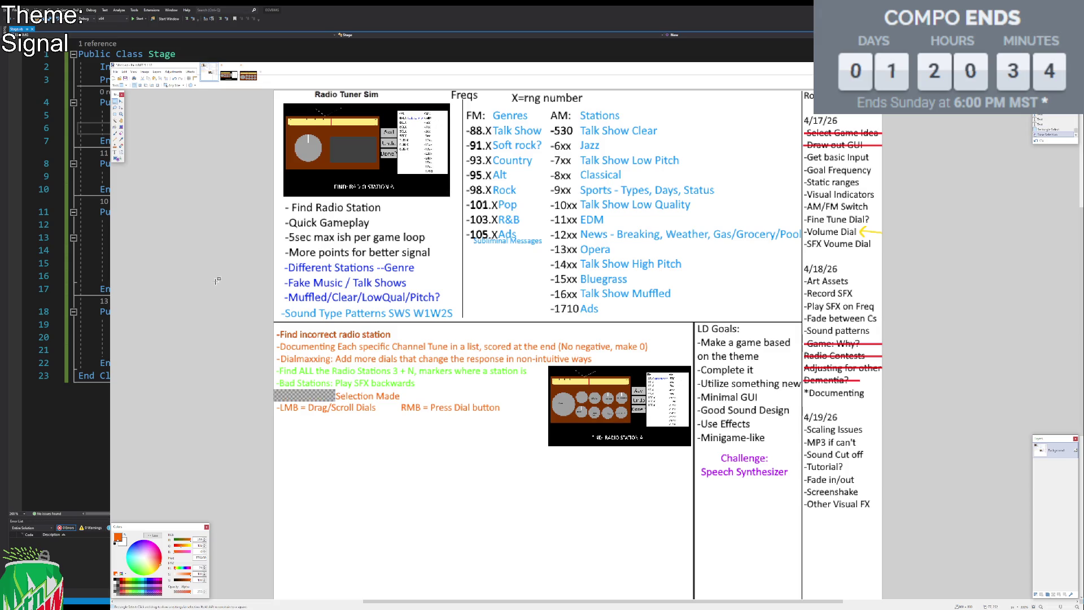
{"action": "key", "text": "ctrl+z"}
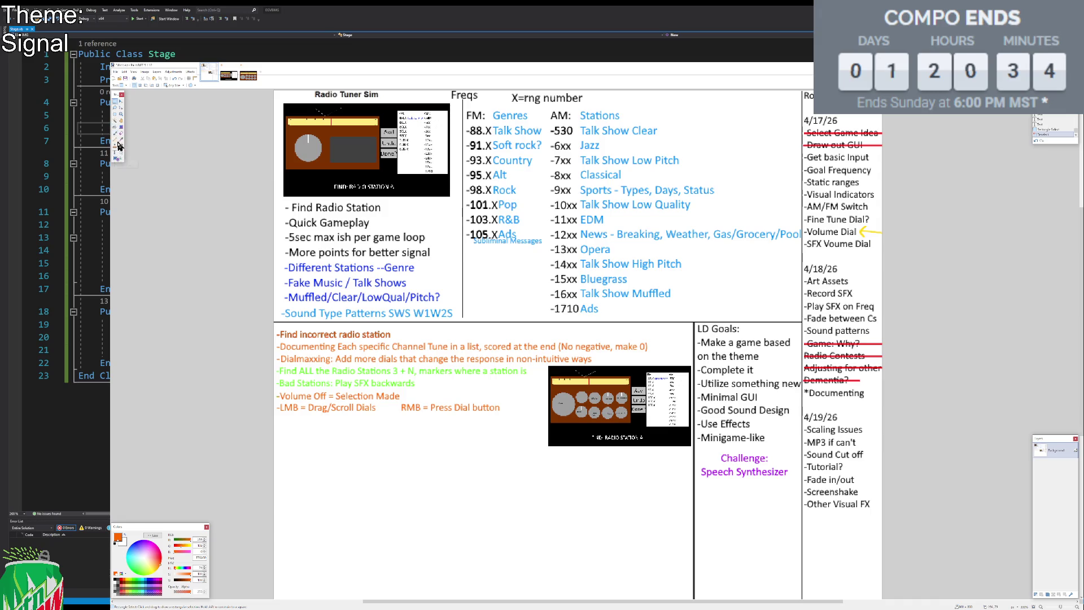
Paint a white box over the Volume Off line and type '-Selection = Clicking the "Screen"' there.
{"action": "left_click", "coordinate": [117, 158]}
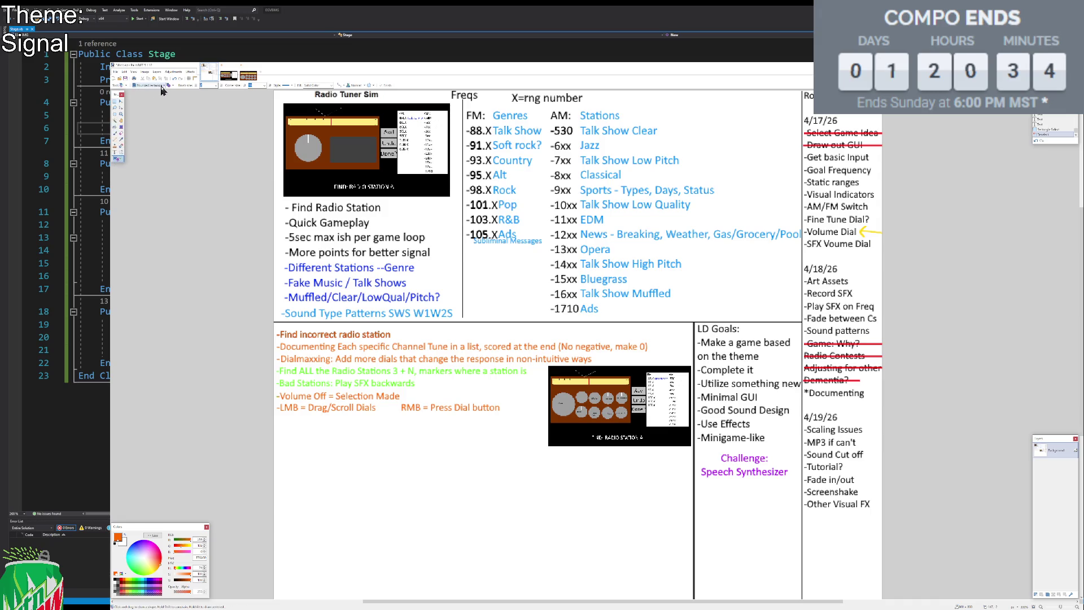
{"action": "left_click_drag", "start_coordinate": [276, 391], "coordinate": [410, 400]}
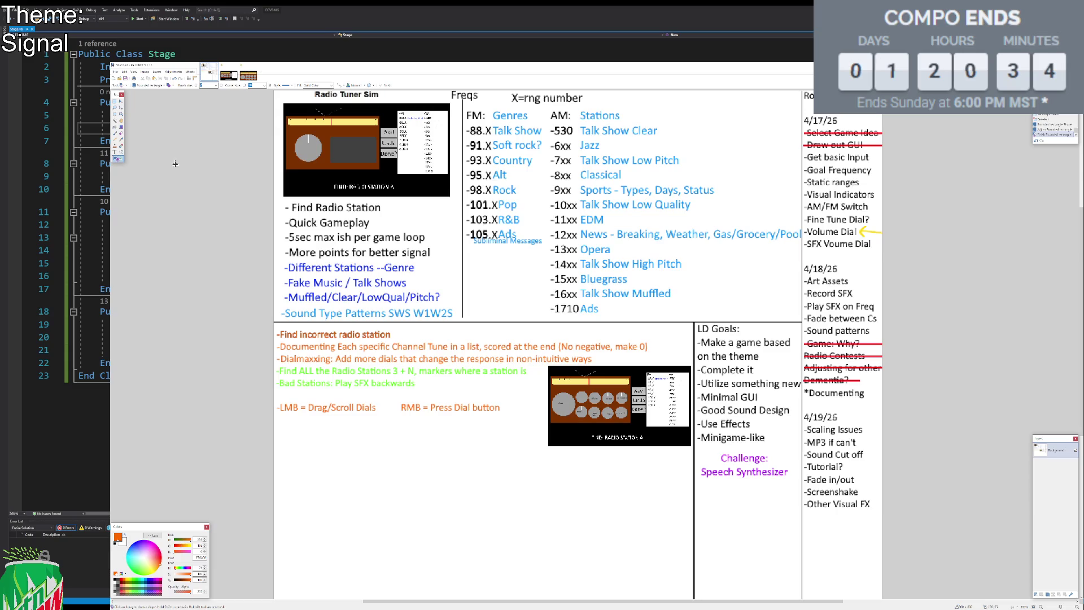
{"action": "left_click", "coordinate": [115, 153]}
{"action": "left_click", "coordinate": [276, 395]}
{"action": "type", "text": "-Selection = Slcik"}
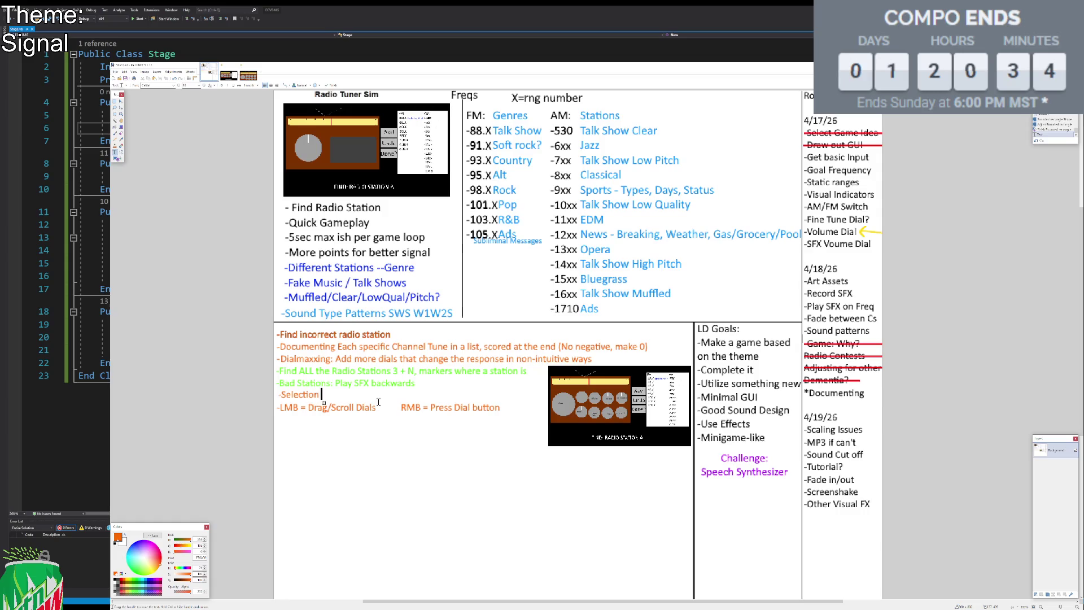
{"action": "key", "text": "BackSpace"}
{"action": "key", "text": "BackSpace"}
{"action": "key", "text": "BackSpace"}
{"action": "type", "text": "Clicking the"}
{"action": "type", "text": " \"Screen\""}
{"action": "left_click", "coordinate": [115, 101]}
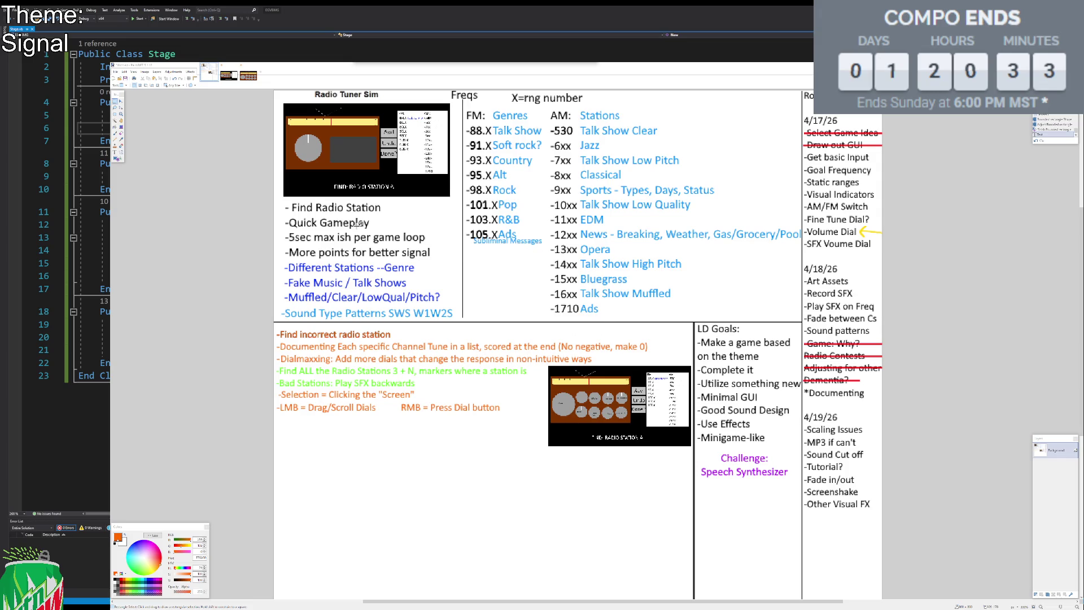
Switch to the radio game screenshot with the tuner dials and FM/AM station list.
{"action": "left_click", "coordinate": [228, 75]}
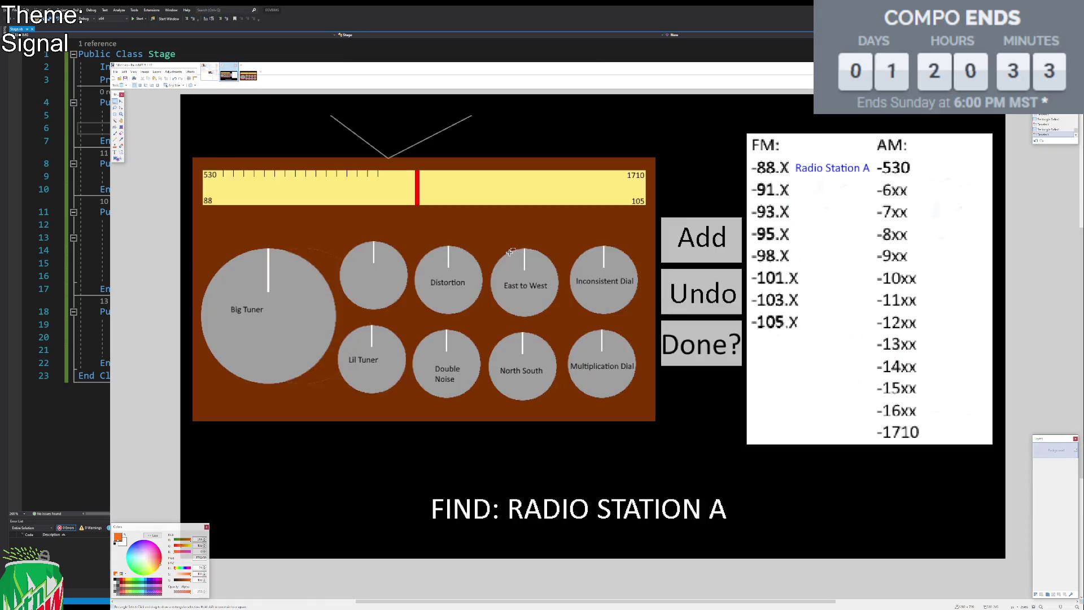
Select the entire radio mockup and scale it down slightly, nudging it into place.
{"action": "left_click", "coordinate": [249, 75]}
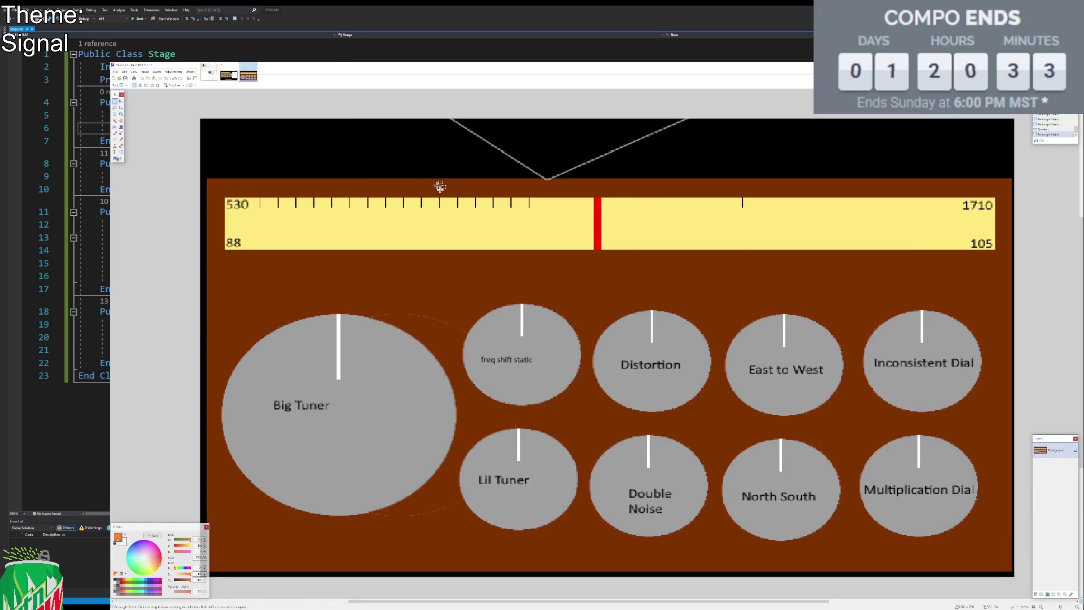
{"action": "scroll", "coordinate": [650, 286], "scroll_direction": "down", "scroll_amount": 1}
{"action": "scroll", "coordinate": [651, 287], "scroll_direction": "down", "scroll_amount": 1}
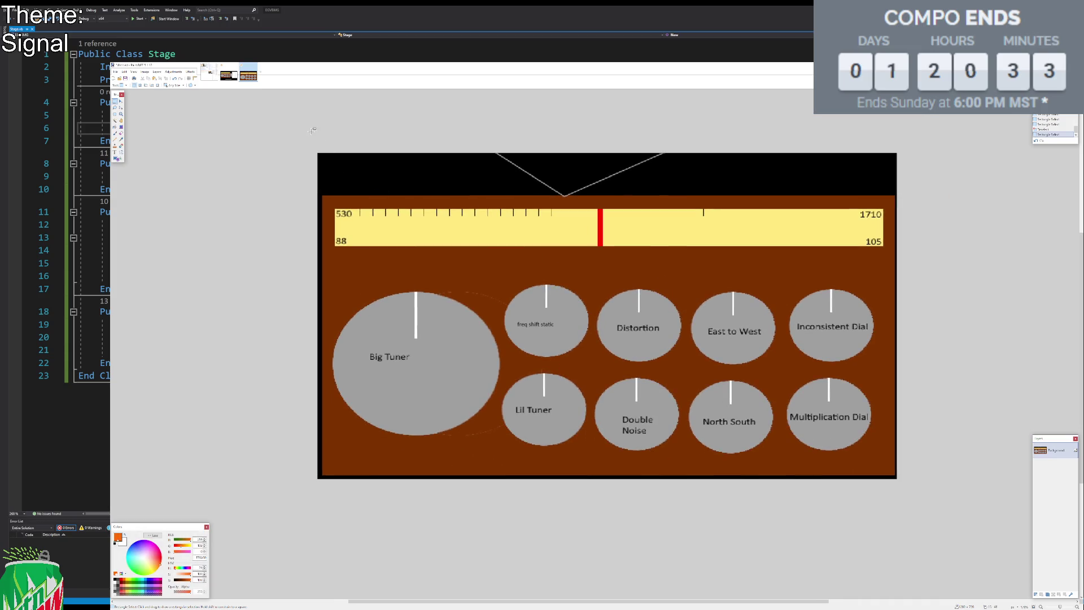
{"action": "key", "text": "ctrl+a"}
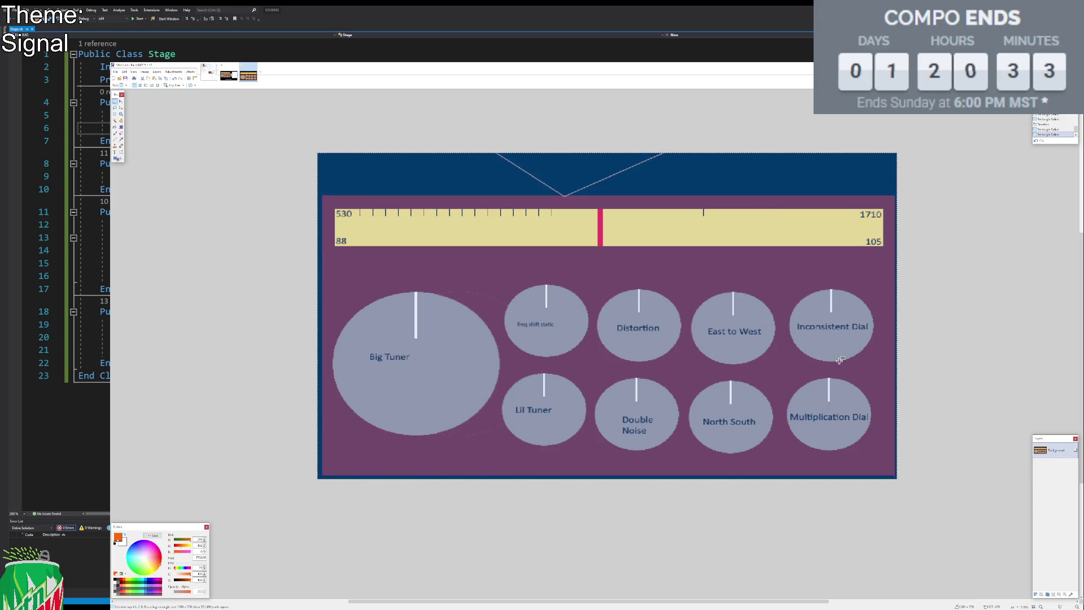
{"action": "key", "text": "m"}
{"action": "mouse_move", "coordinate": [897, 484]}
{"action": "left_mouse_down"}
{"action": "mouse_move", "coordinate": [853, 450]}
{"action": "mouse_move", "coordinate": [864, 455]}
{"action": "left_mouse_up"}
{"action": "key", "text": "s"}
Fill the outer border and leftover yellow and gray fragments black with lowered tolerance.
{"action": "key", "text": "f"}
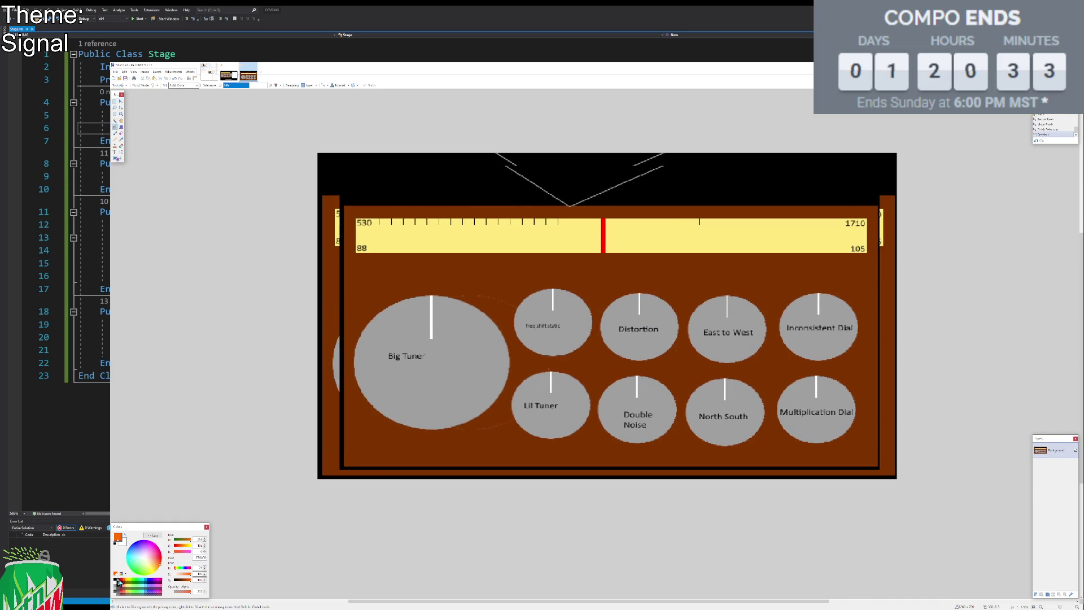
{"action": "left_click", "coordinate": [116, 580]}
{"action": "left_click", "coordinate": [332, 308]}
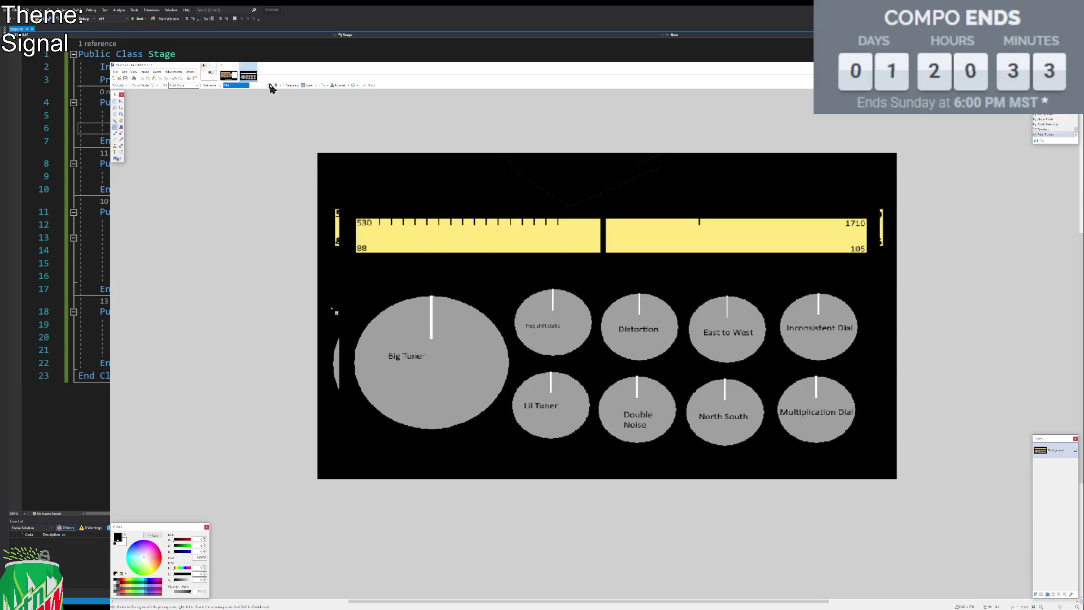
{"action": "left_click_drag", "start_coordinate": [240, 89], "coordinate": [232, 90]}
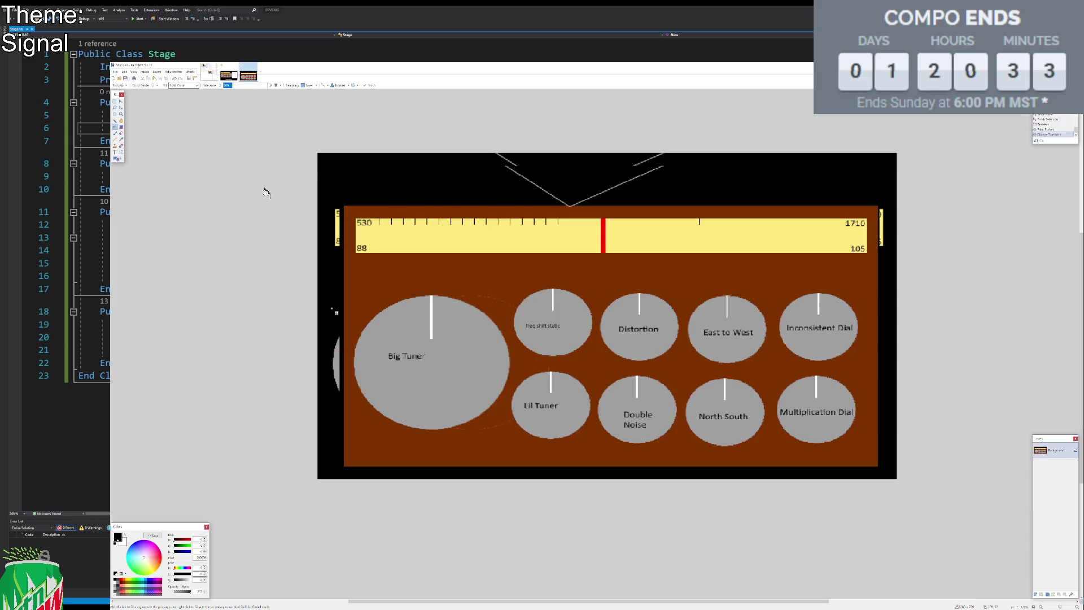
{"action": "left_click", "coordinate": [338, 229]}
{"action": "left_click", "coordinate": [333, 354]}
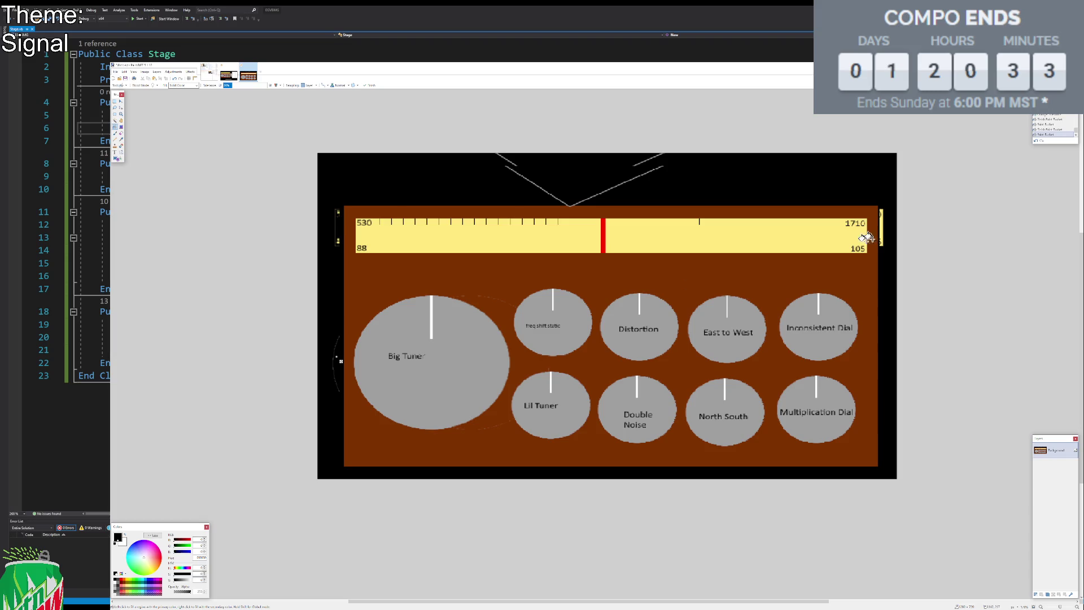
{"action": "left_click", "coordinate": [881, 229]}
{"action": "left_click", "coordinate": [116, 100]}
{"action": "scroll", "coordinate": [367, 227], "scroll_direction": "up", "scroll_amount": 3}
{"action": "scroll", "coordinate": [648, 259], "scroll_direction": "left", "scroll_amount": 5}
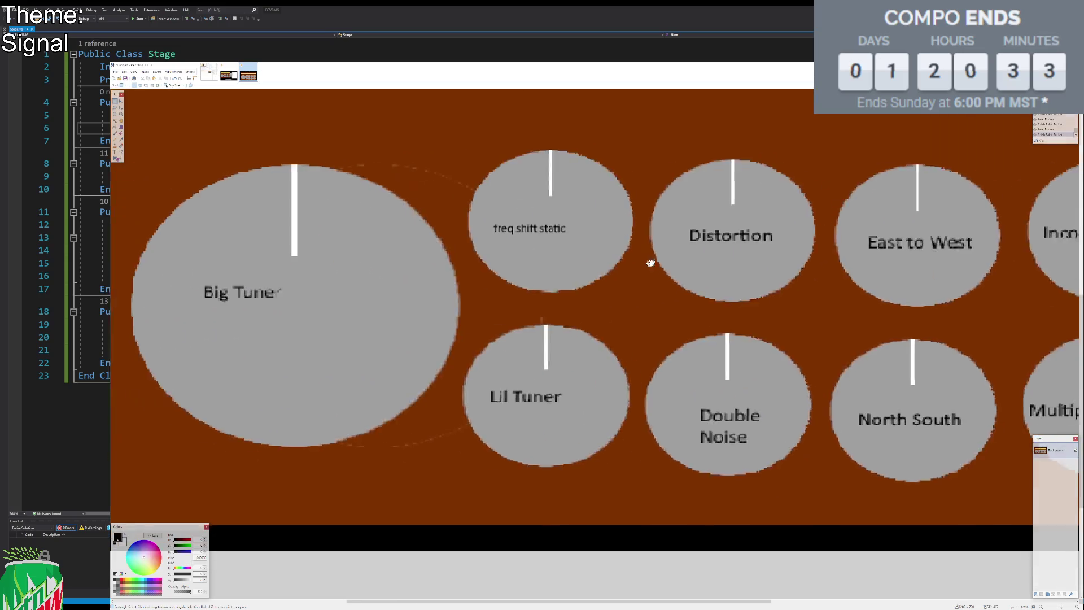
Select the gray edge piece of the freq shift static dial and move a copy across the board.
{"action": "scroll", "coordinate": [648, 252], "scroll_direction": "up", "scroll_amount": 4}
{"action": "left_click_drag", "start_coordinate": [656, 133], "coordinate": [591, 384]}
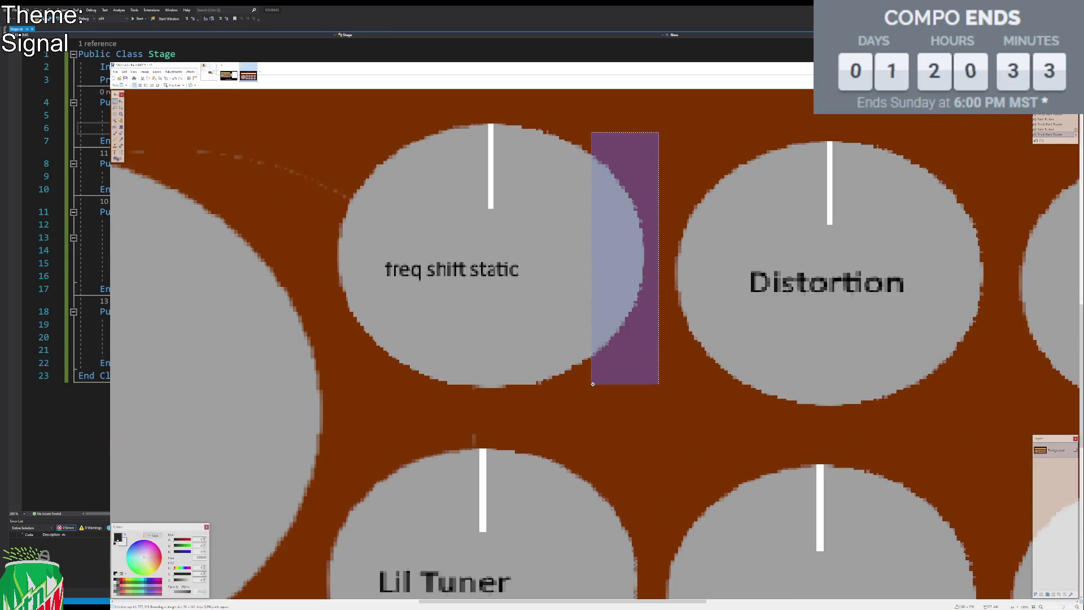
{"action": "left_click", "coordinate": [115, 122]}
{"action": "left_click", "coordinate": [624, 149]}
{"action": "key", "text": "m"}
{"action": "left_click_drag", "start_coordinate": [699, 280], "coordinate": [810, 296]}
{"action": "scroll", "coordinate": [829, 295], "scroll_direction": "down", "scroll_amount": 3}
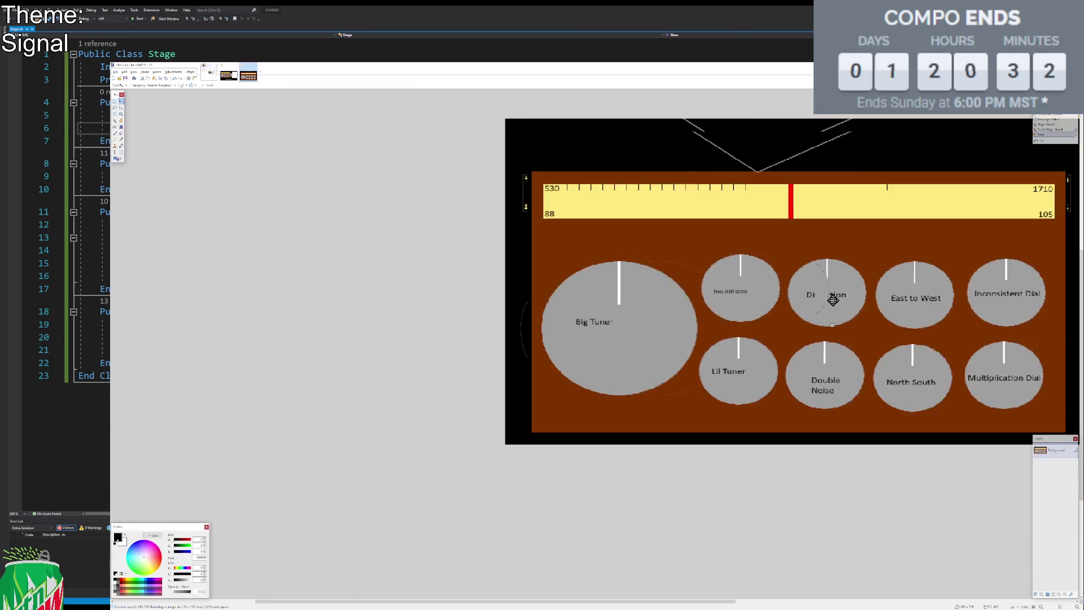
{"action": "scroll", "coordinate": [725, 201], "scroll_direction": "up", "scroll_amount": 3}
{"action": "left_click_drag", "start_coordinate": [717, 231], "coordinate": [715, 232]}
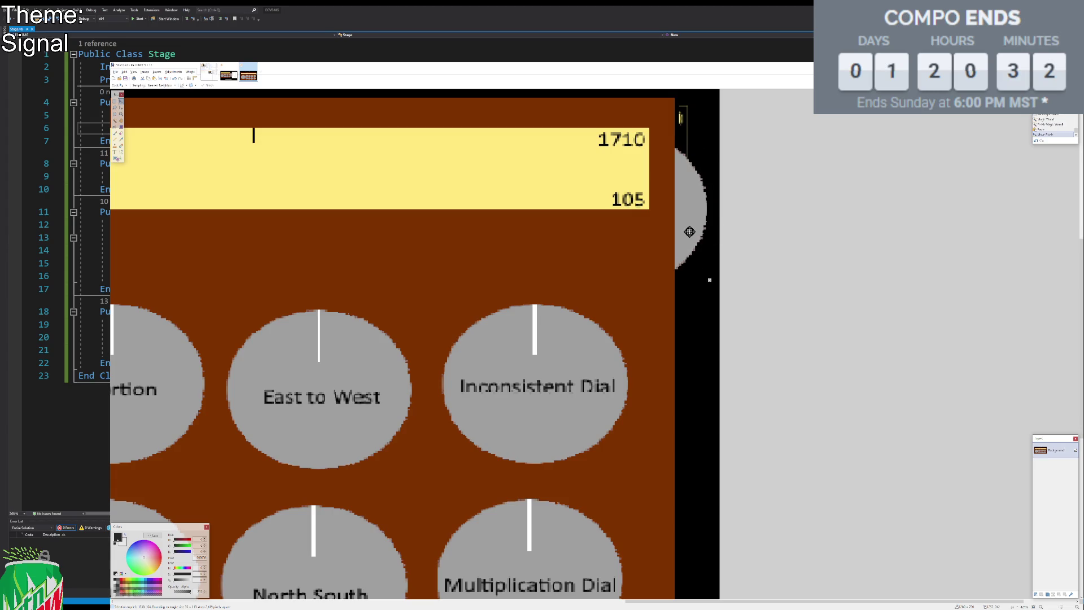
Paste another copy of the half-circle piece and place it at the brown board's right edge.
{"action": "scroll", "coordinate": [733, 220], "scroll_direction": "down", "scroll_amount": 3}
{"action": "key", "text": "ctrl+v"}
{"action": "left_click_drag", "start_coordinate": [201, 242], "coordinate": [764, 247]}
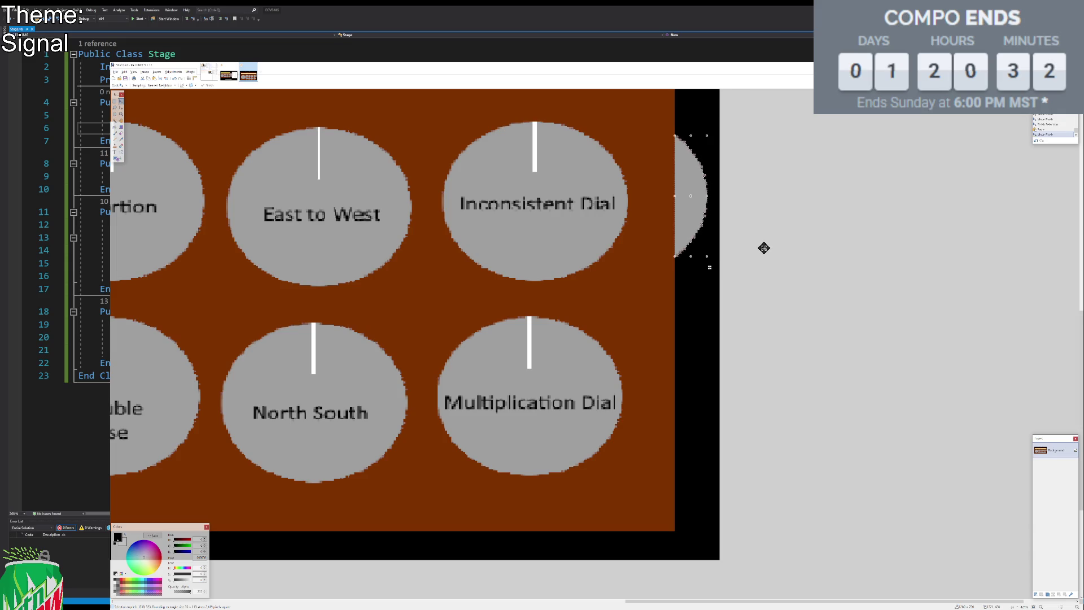
{"action": "key", "text": "s"}
{"action": "scroll", "coordinate": [605, 242], "scroll_direction": "down", "scroll_amount": 3}
{"action": "scroll", "coordinate": [574, 226], "scroll_direction": "up", "scroll_amount": 3}
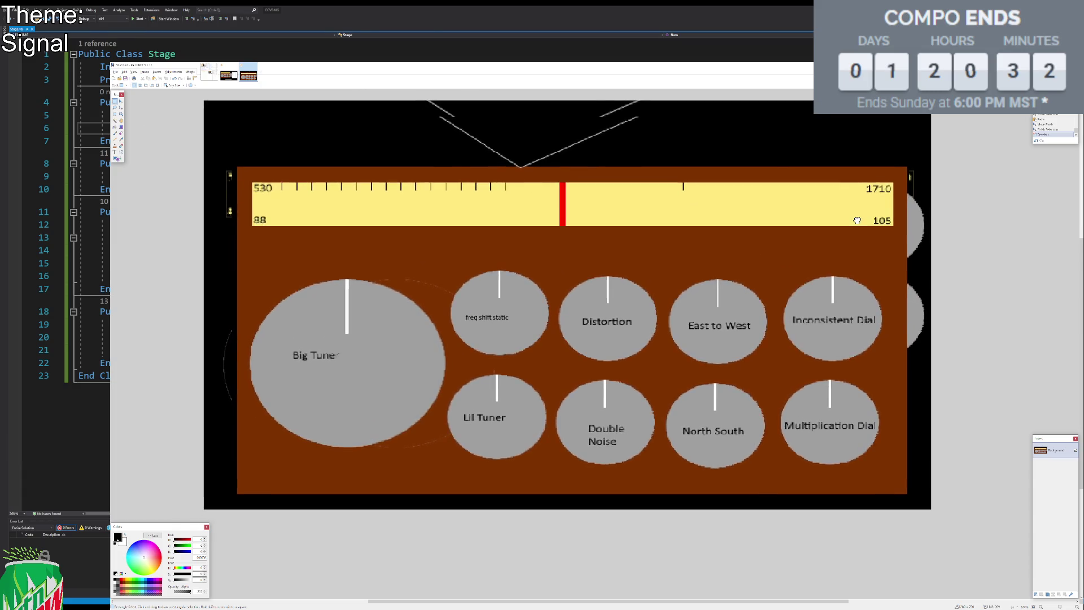
Select and clear the small strip at the canvas's right edge.
{"action": "left_click_drag", "start_coordinate": [901, 192], "coordinate": [929, 262]}
{"action": "left_click", "coordinate": [904, 150]}
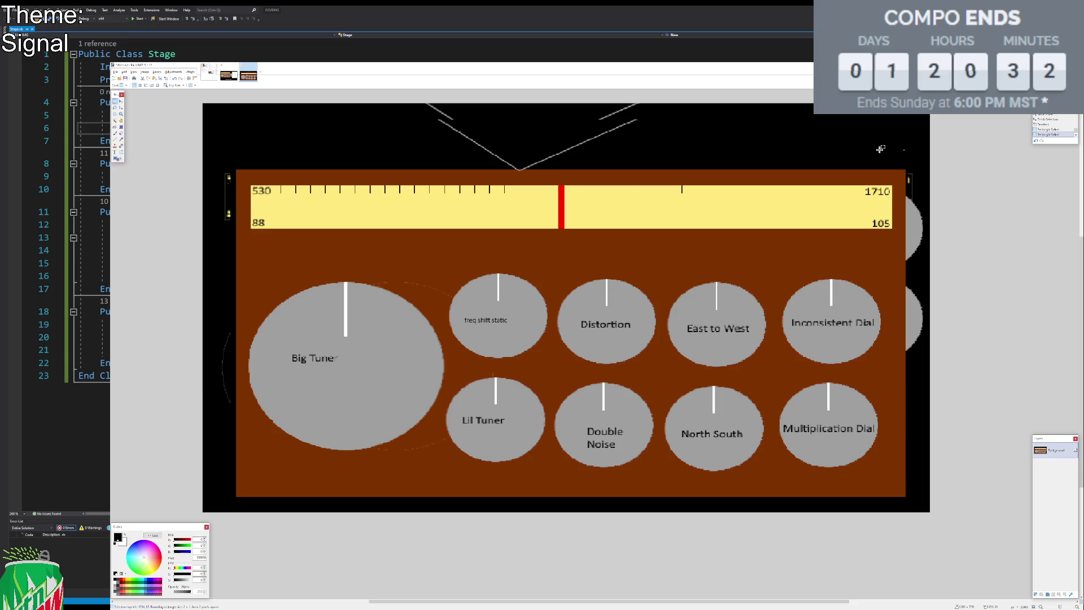
{"action": "left_click", "coordinate": [869, 151]}
Select the thin strip across the top of the canvas, clear it, then deselect.
{"action": "mouse_move", "coordinate": [194, 101]}
{"action": "left_mouse_down"}
{"action": "mouse_move", "coordinate": [231, 127]}
{"action": "mouse_move", "coordinate": [220, 122]}
{"action": "mouse_move", "coordinate": [202, 534]}
{"action": "mouse_move", "coordinate": [224, 587]}
{"action": "left_mouse_up"}
{"action": "key", "text": "m"}
{"action": "key", "text": "ctrl+z"}
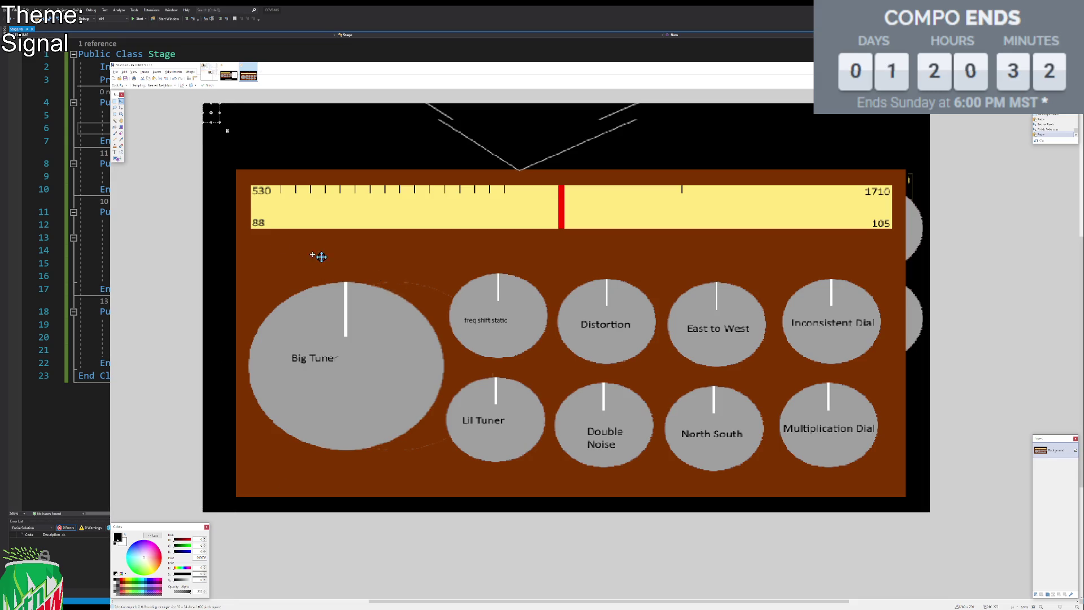
{"action": "mouse_move", "coordinate": [218, 116]}
{"action": "left_mouse_down"}
{"action": "mouse_move", "coordinate": [725, 104]}
{"action": "mouse_move", "coordinate": [729, 120]}
{"action": "left_mouse_up"}
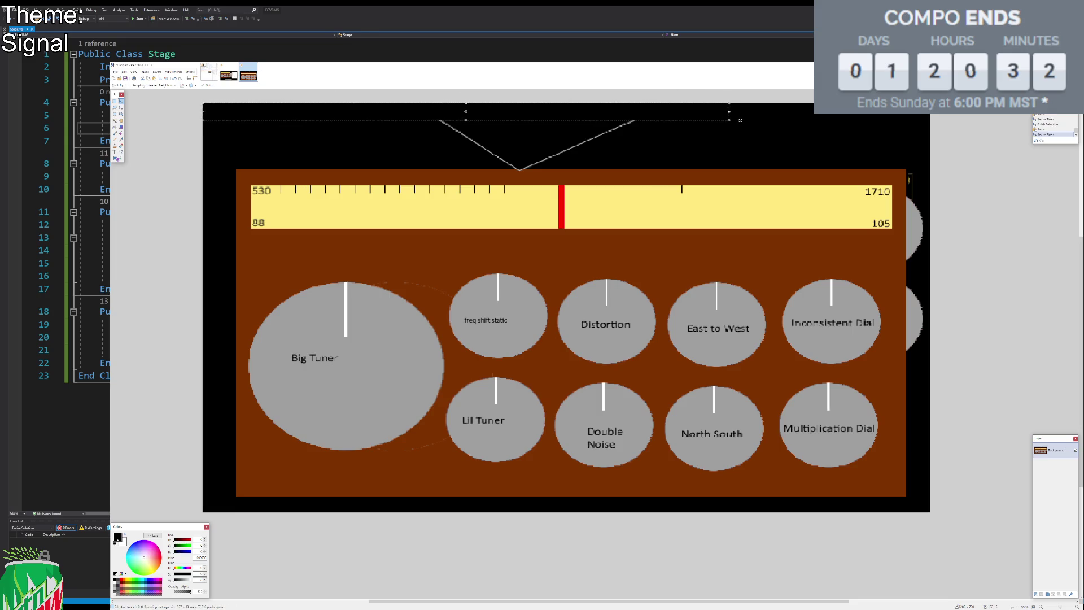
{"action": "left_click", "coordinate": [115, 101]}
{"action": "left_click", "coordinate": [182, 121]}
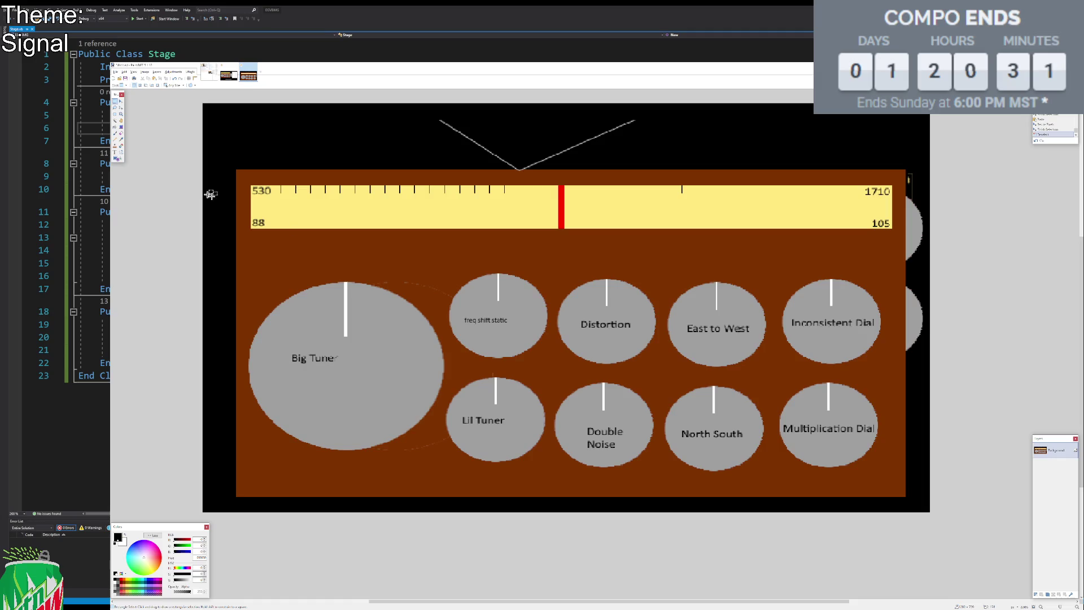
{"action": "left_click_drag", "start_coordinate": [657, 266], "coordinate": [773, 485]}
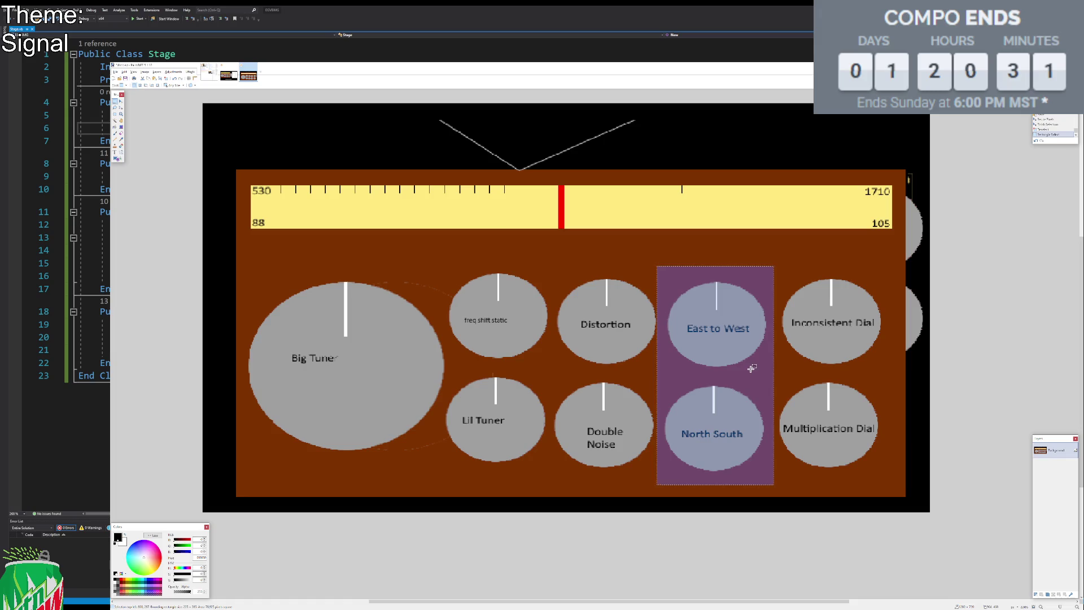
{"action": "left_click", "coordinate": [960, 350]}
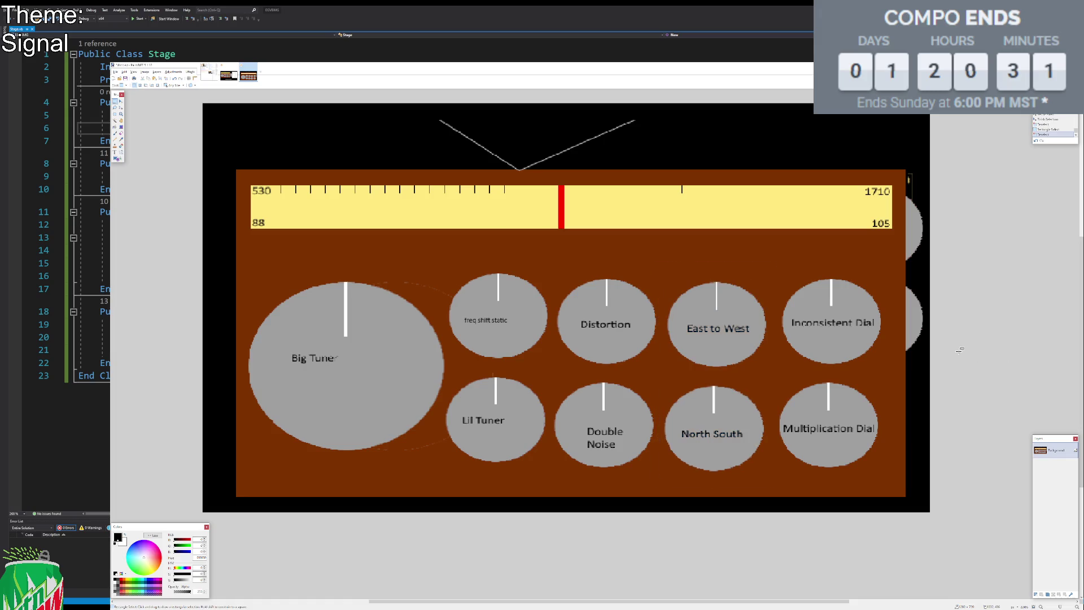